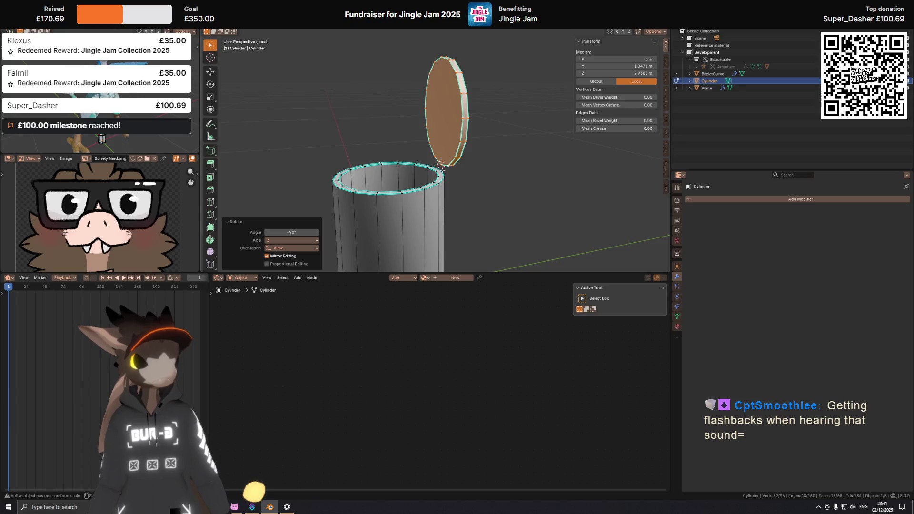
# Lower the lid about -0.008 m along Z so its hinge edge meets the can's rim.
pyautogui.press('g')
pyautogui.press('z')
pyautogui.click(441, 165)
pyautogui.scroll(-4, 441, 164)
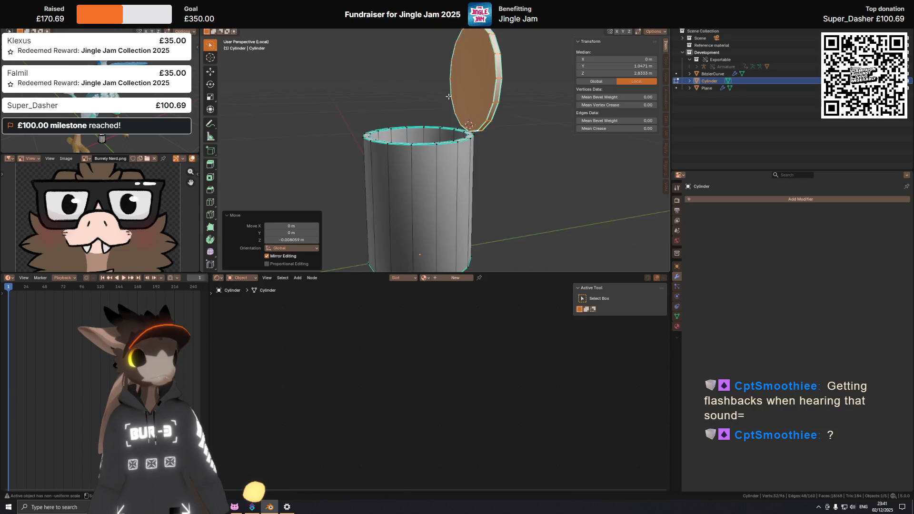
pyautogui.moveTo(442, 164); pyautogui.dragTo(471, 162, button='middle')
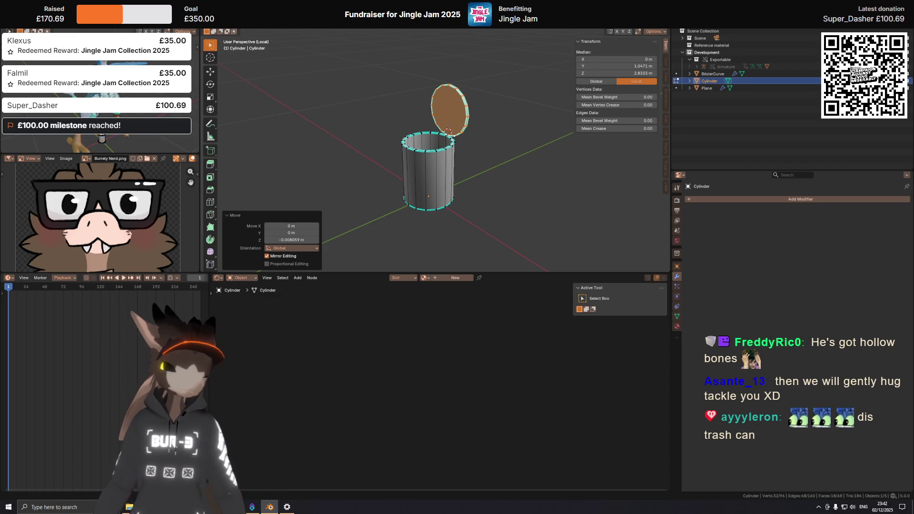
# Check the lid's hinge against the rim in the Front and Right orthographic views.
pyautogui.moveTo(428, 147); pyautogui.dragTo(493, 146, button='middle')
pyautogui.press('KP_1')
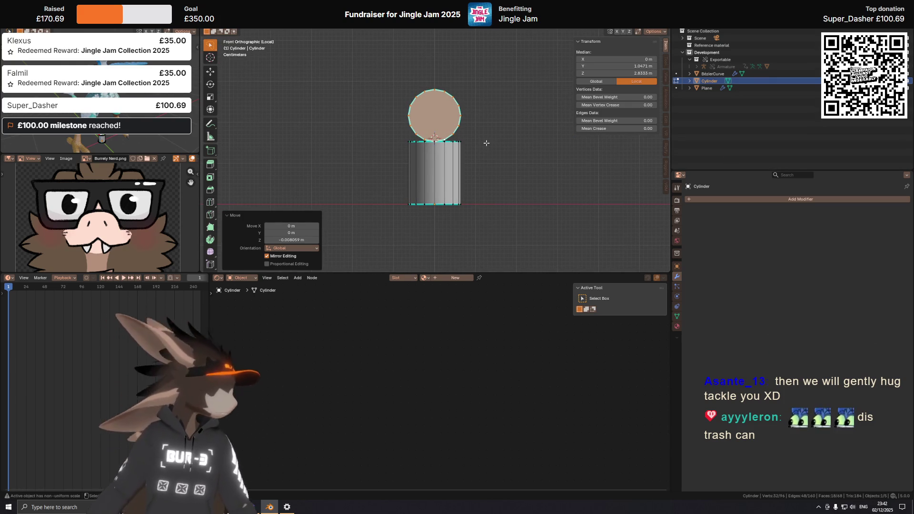
pyautogui.press('KP_3')
pyautogui.scroll(5, 487, 142)
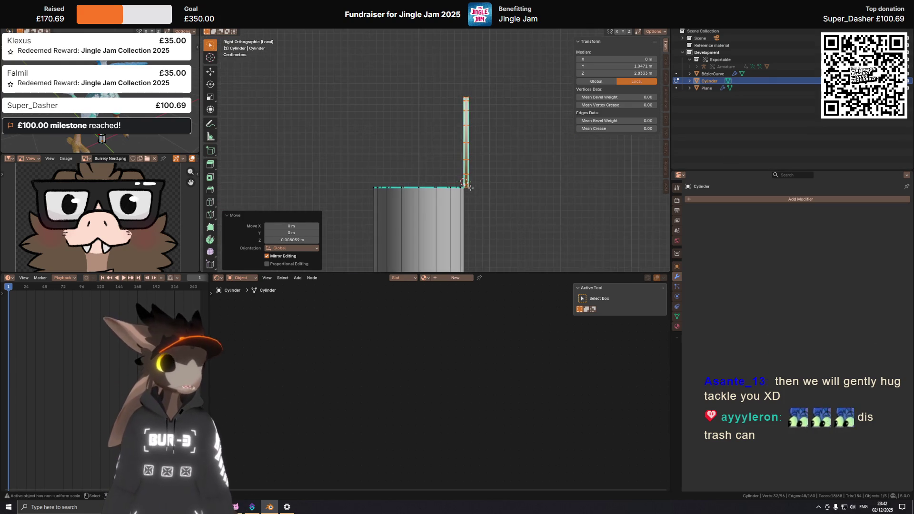
pyautogui.keyDown('shift'); pyautogui.moveTo(473, 178); pyautogui.dragTo(470, 149, button='middle'); pyautogui.keyUp('shift')
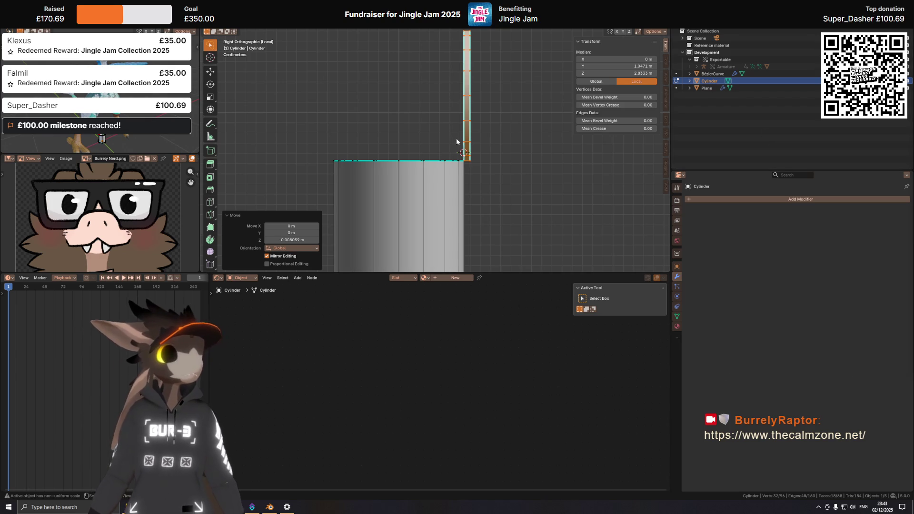
# Select only the lid's edge face from a perspective view.
pyautogui.moveTo(475, 134)
pyautogui.mouseDown(button='middle')
pyautogui.moveTo(469, 146)
pyautogui.moveTo(468, 123)
pyautogui.moveTo(477, 117)
pyautogui.moveTo(467, 107)
pyautogui.moveTo(472, 137)
pyautogui.moveTo(450, 147)
pyautogui.mouseUp(button='middle')
pyautogui.click(466, 128)
pyautogui.click(477, 118)
pyautogui.scroll(3, 467, 139)
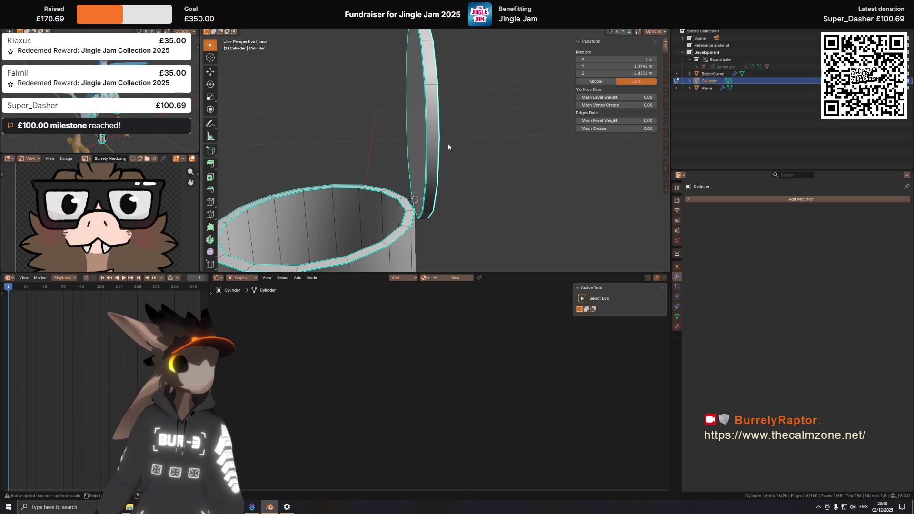
pyautogui.moveTo(447, 144); pyautogui.dragTo(433, 148, button='middle')
pyautogui.press('KP_1')
pyautogui.press('KP_3')
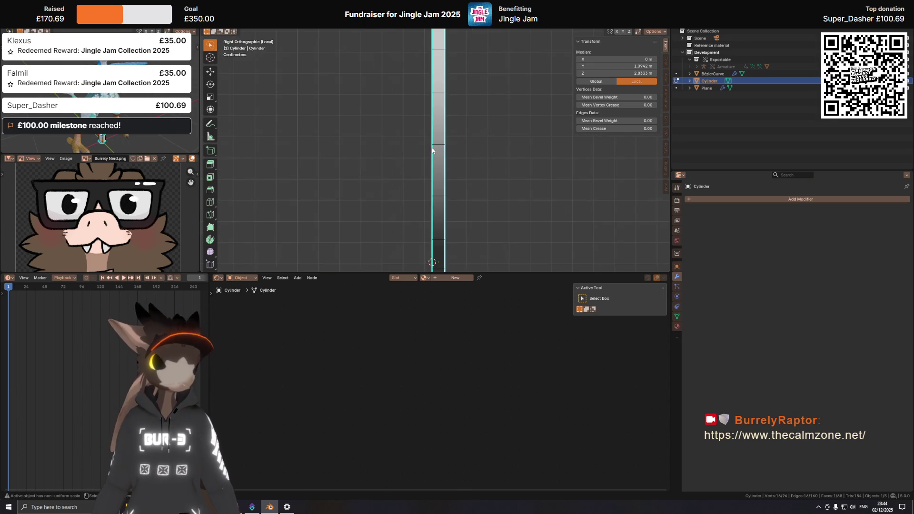
pyautogui.scroll(-4, 413, 152)
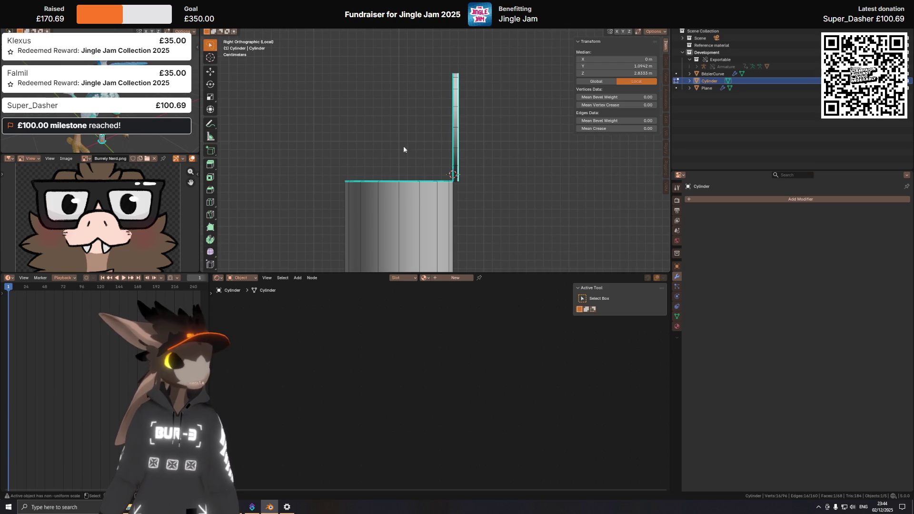
pyautogui.keyDown('shift'); pyautogui.moveTo(435, 167); pyautogui.dragTo(438, 165, button='middle'); pyautogui.keyUp('shift')
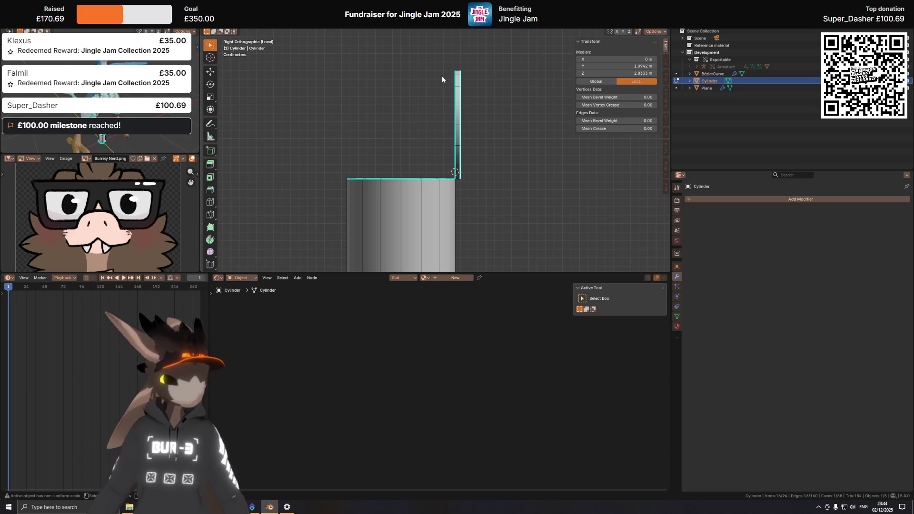
pyautogui.keyDown('shift'); pyautogui.moveTo(438, 174); pyautogui.dragTo(447, 148, button='middle'); pyautogui.keyUp('shift')
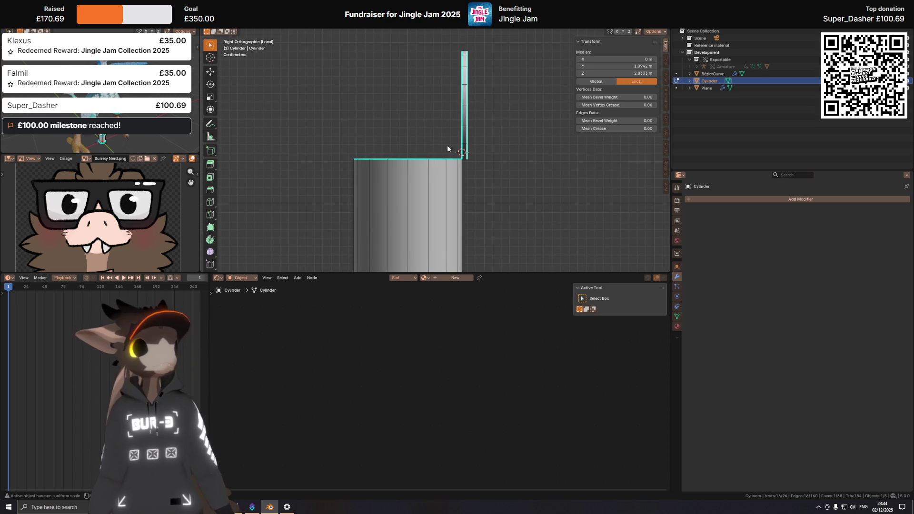
pyautogui.moveTo(448, 147)
pyautogui.mouseDown(button='middle')
pyautogui.moveTo(494, 139)
pyautogui.moveTo(473, 144)
pyautogui.moveTo(461, 163)
pyautogui.mouseUp(button='middle')
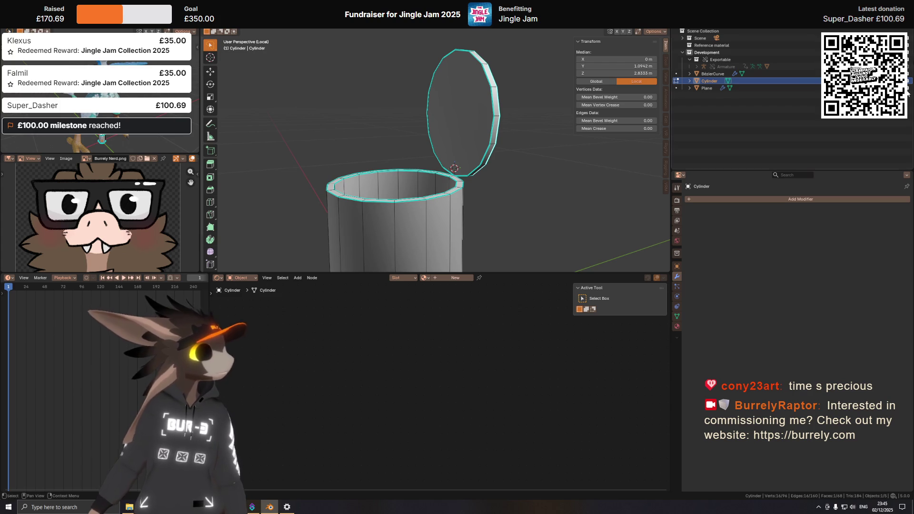
# Cancel the pending edit and switch the trash can back to Object Mode, viewed from the right.
pyautogui.press('Escape')
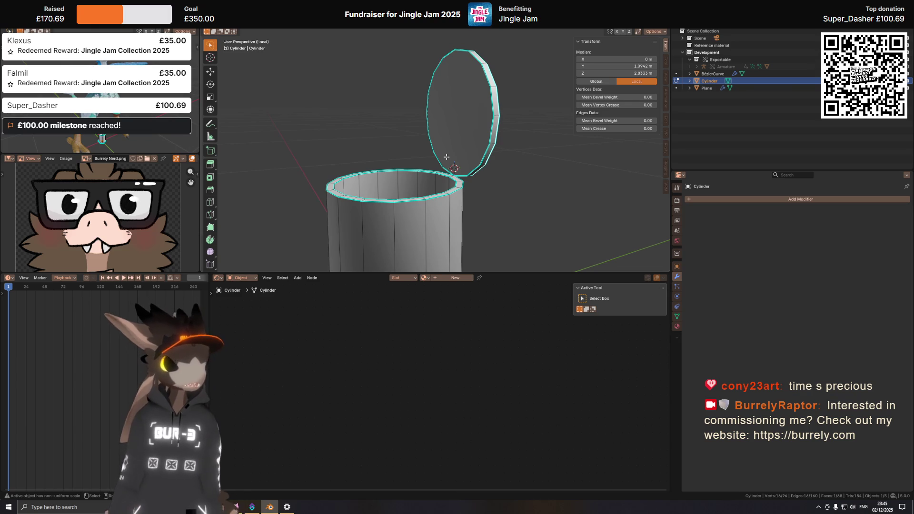
pyautogui.keyDown('shift'); pyautogui.moveTo(459, 116); pyautogui.dragTo(456, 111, button='middle'); pyautogui.keyUp('shift')
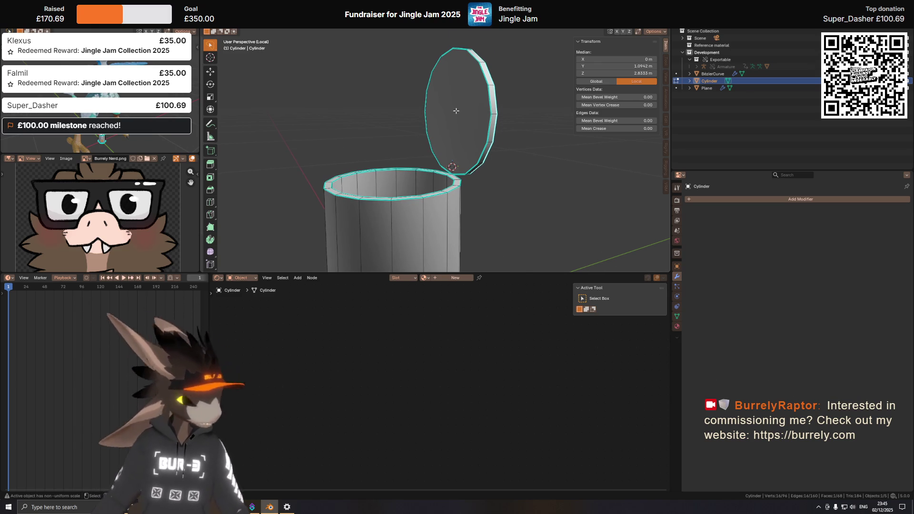
pyautogui.press('KP_3')
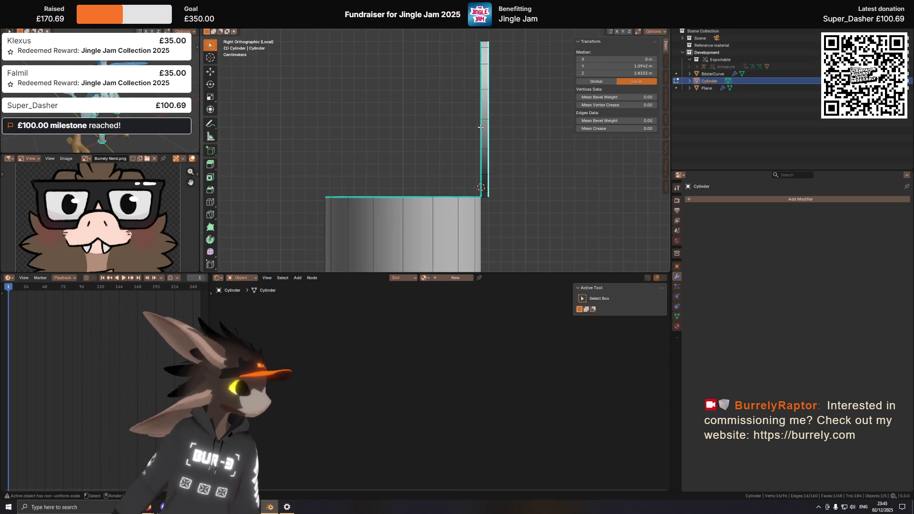
pyautogui.scroll(2, 471, 143)
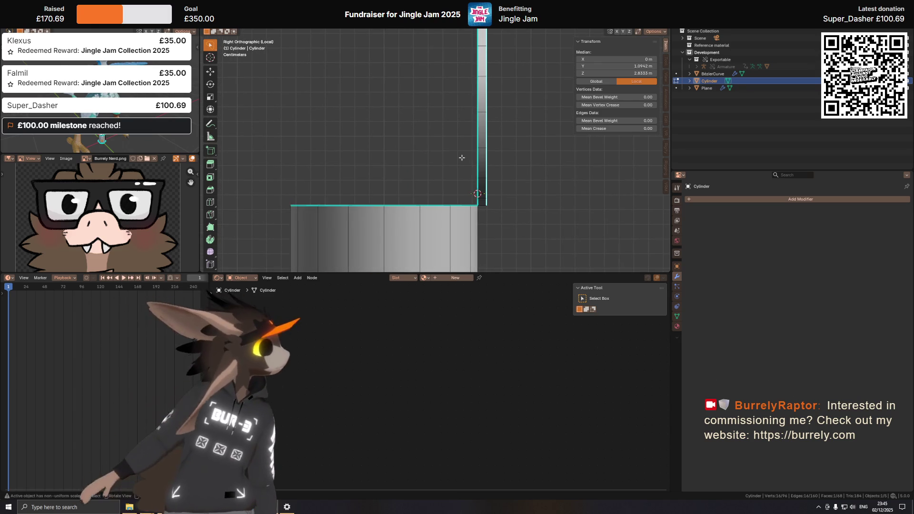
pyautogui.moveTo(524, 154)
pyautogui.mouseDown(button='middle')
pyautogui.moveTo(473, 212)
pyautogui.moveTo(437, 190)
pyautogui.mouseUp(button='middle')
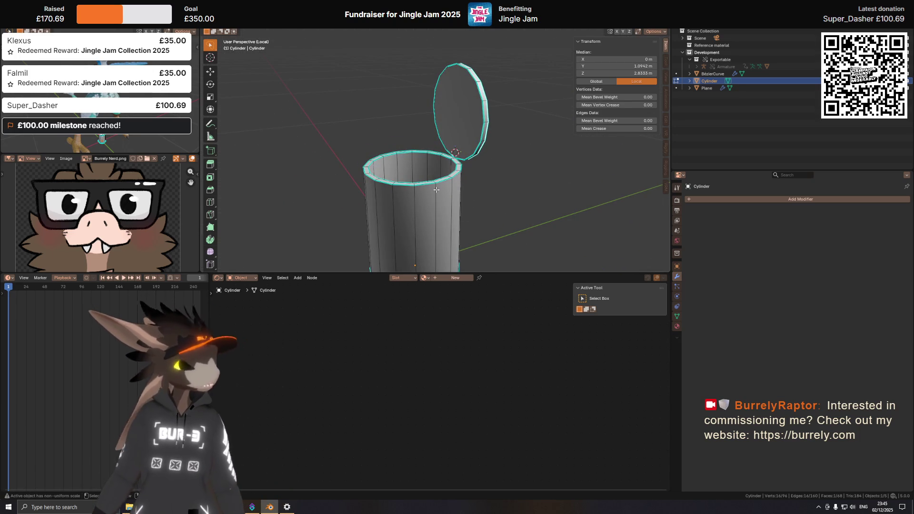
pyautogui.moveTo(462, 195); pyautogui.dragTo(483, 187, button='middle')
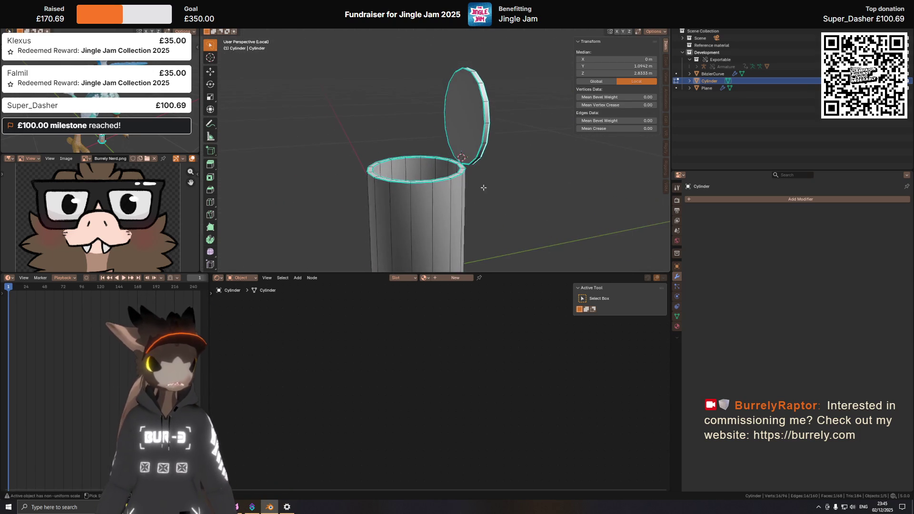
pyautogui.press('Tab')
pyautogui.moveTo(412, 175)
pyautogui.mouseDown(button='middle')
pyautogui.moveTo(421, 159)
pyautogui.moveTo(379, 142)
pyautogui.moveTo(506, 170)
pyautogui.mouseUp(button='middle')
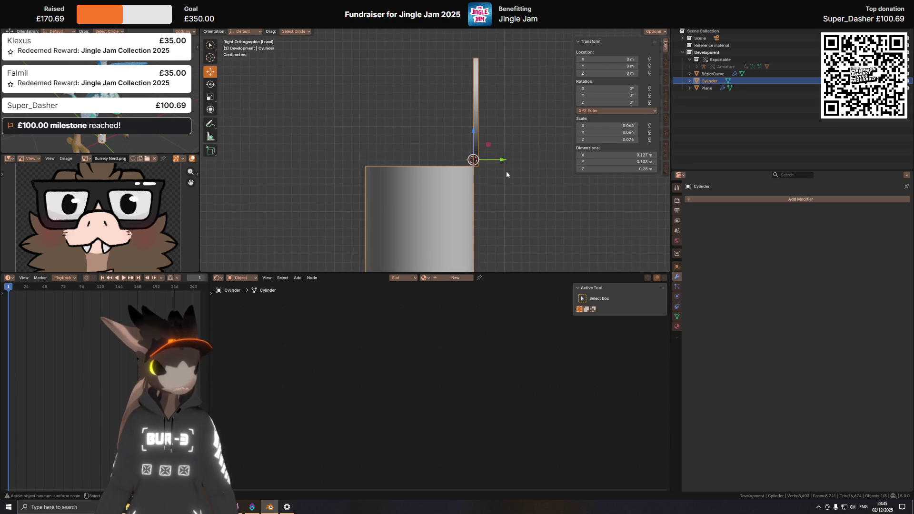
# Add a single-bone armature at the can's base from the right-side view.
pyautogui.press('KP_3')
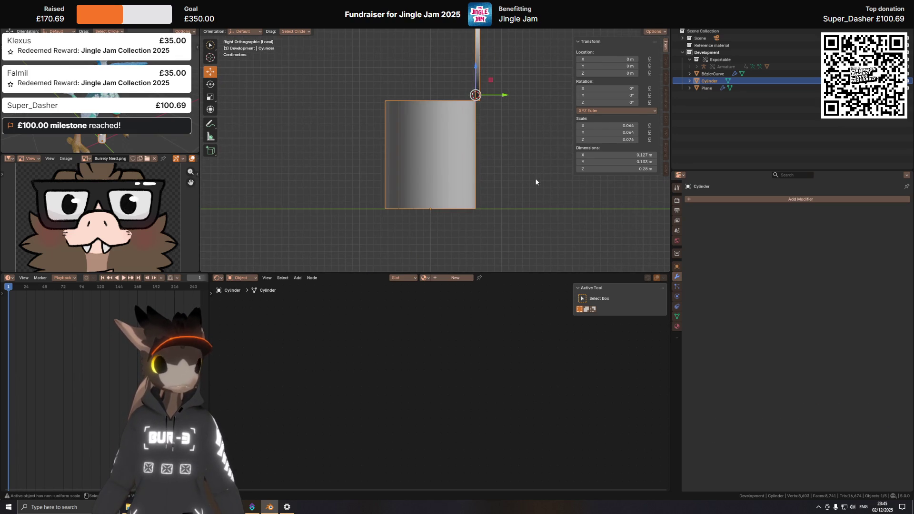
pyautogui.scroll(-4, 536, 178)
pyautogui.scroll(3, 495, 156)
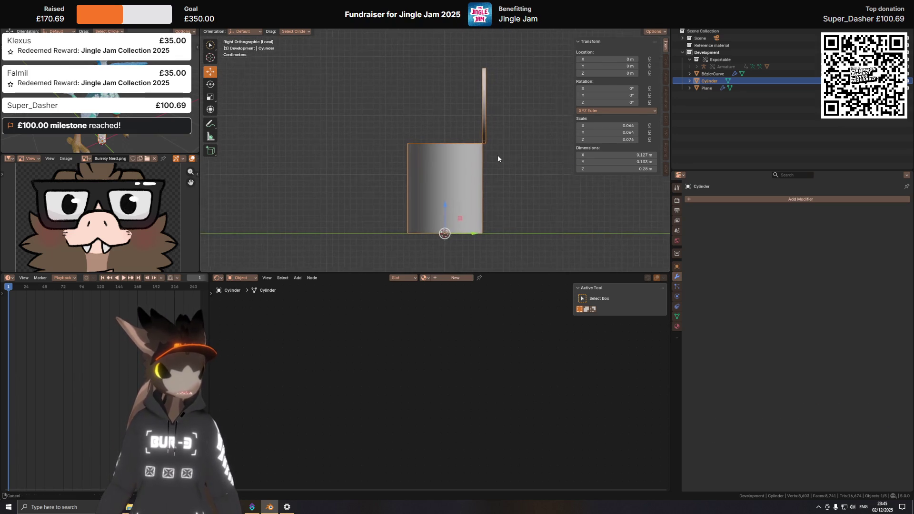
pyautogui.hotkey('shift', 'a')
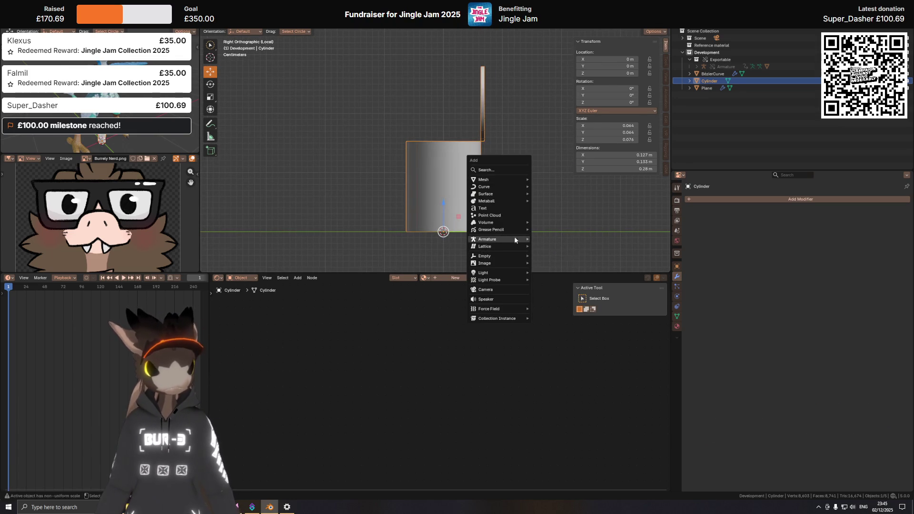
pyautogui.moveTo(517, 239)
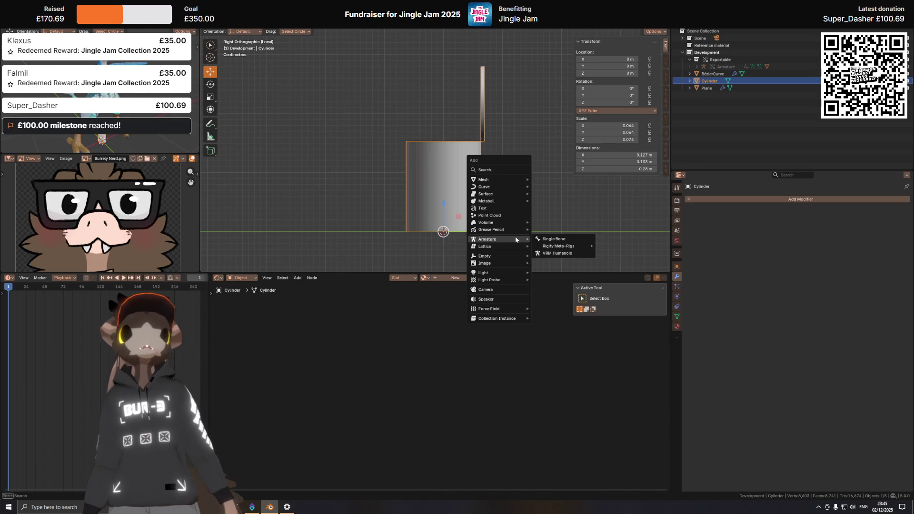
pyautogui.click(554, 239)
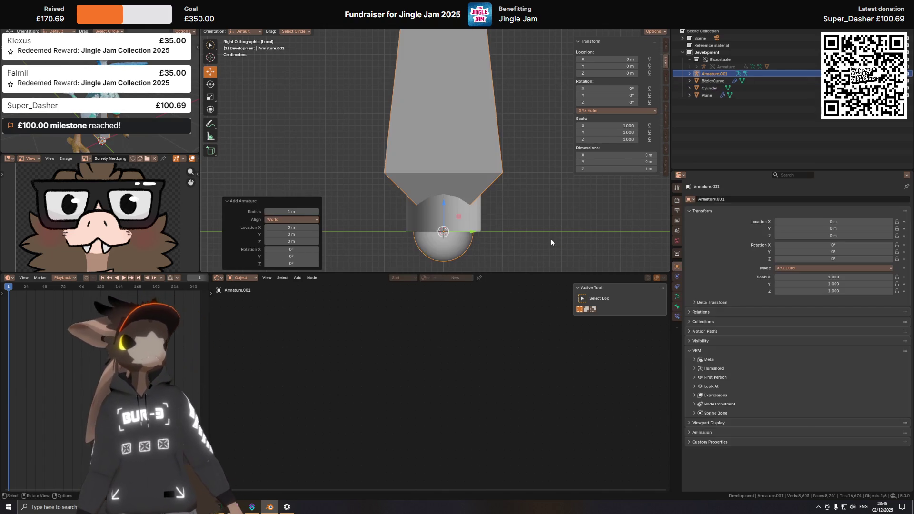
# Shorten the bone to about 0.13 m by moving its tail down along Z.
pyautogui.scroll(-5, 505, 133)
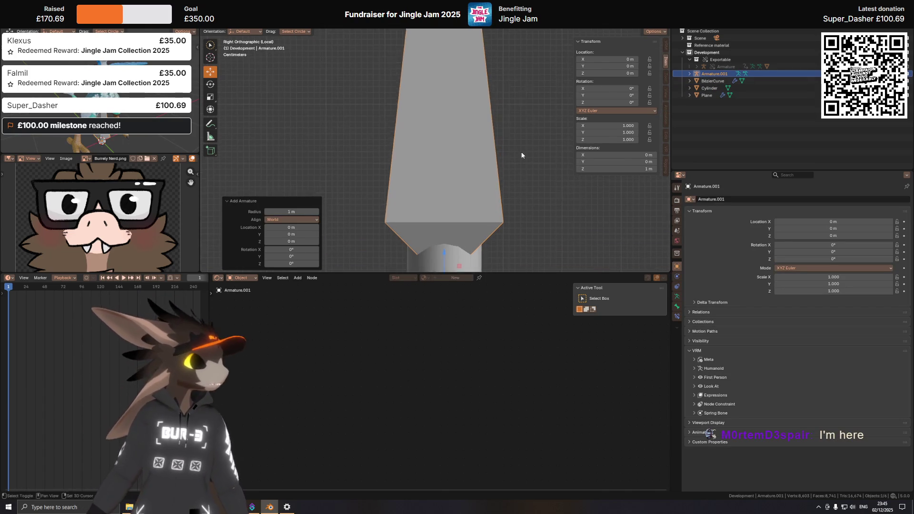
pyautogui.press('Tab')
pyautogui.keyDown('shift'); pyautogui.moveTo(474, 57); pyautogui.dragTo(474, 99, button='middle'); pyautogui.keyUp('shift')
pyautogui.click(438, 76)
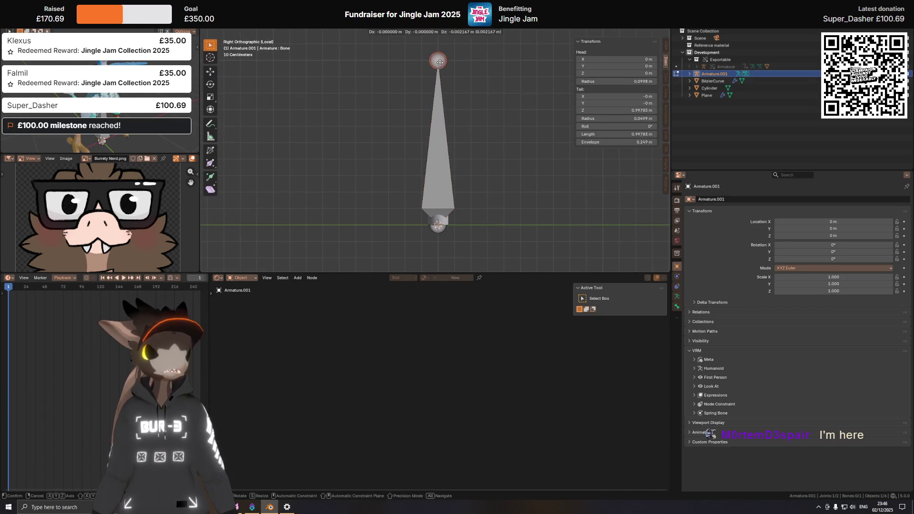
pyautogui.press('g')
pyautogui.press('z')
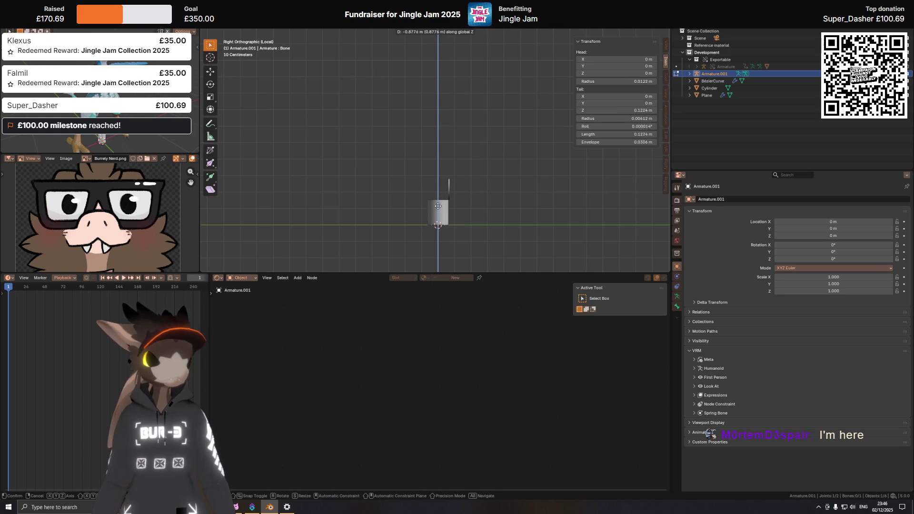
pyautogui.click(438, 206)
# Frame the can and bone, then start editing the name in Bone properties.
pyautogui.scroll(10, 435, 127)
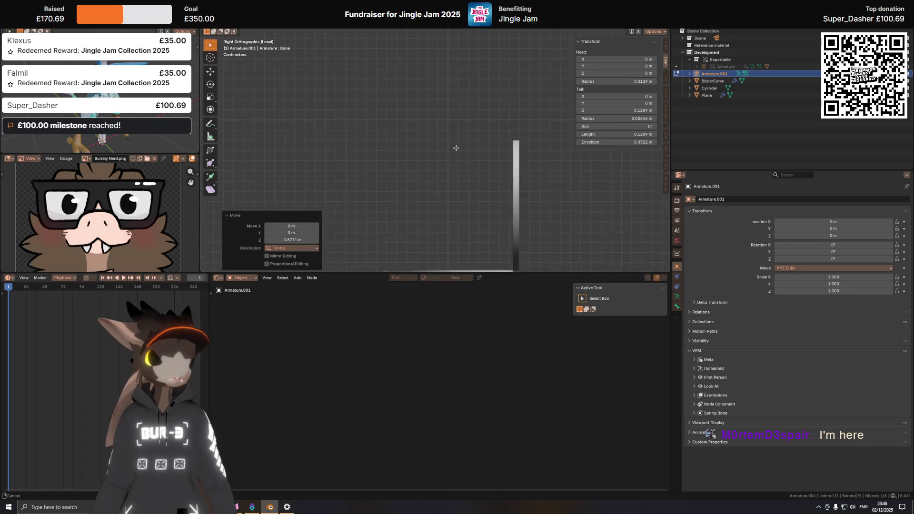
pyautogui.scroll(-2, 421, 114)
pyautogui.moveTo(420, 115)
pyautogui.keyDown('shift'); pyautogui.mouseDown(button='middle')
pyautogui.moveTo(442, 113)
pyautogui.moveTo(443, 125)
pyautogui.moveTo(384, 139)
pyautogui.moveTo(379, 203)
pyautogui.moveTo(489, 152)
pyautogui.moveTo(452, 141)
pyautogui.moveTo(444, 192)
pyautogui.moveTo(436, 178)
pyautogui.moveTo(479, 143)
pyautogui.mouseUp(button='middle'); pyautogui.keyUp('shift')
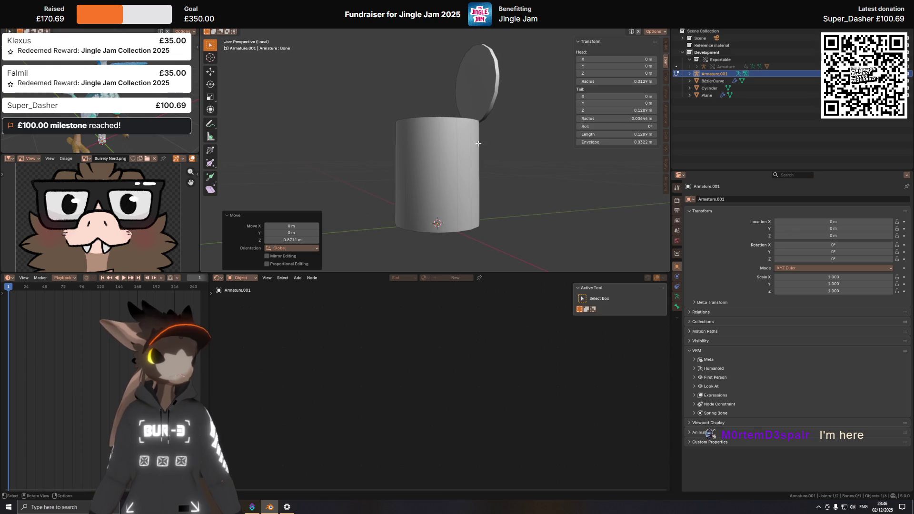
pyautogui.click(677, 307)
pyautogui.click(716, 199)
pyautogui.write('Root')
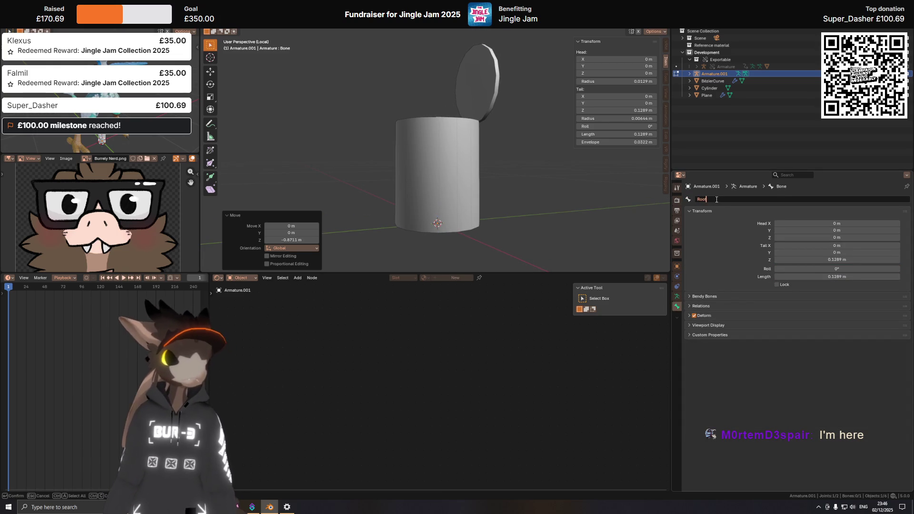
# Name the bone Root and enable In Front so bones show through the can.
pyautogui.press('Return')
pyautogui.moveTo(576, 146)
pyautogui.mouseDown(button='middle')
pyautogui.moveTo(508, 141)
pyautogui.moveTo(442, 154)
pyautogui.mouseUp(button='middle')
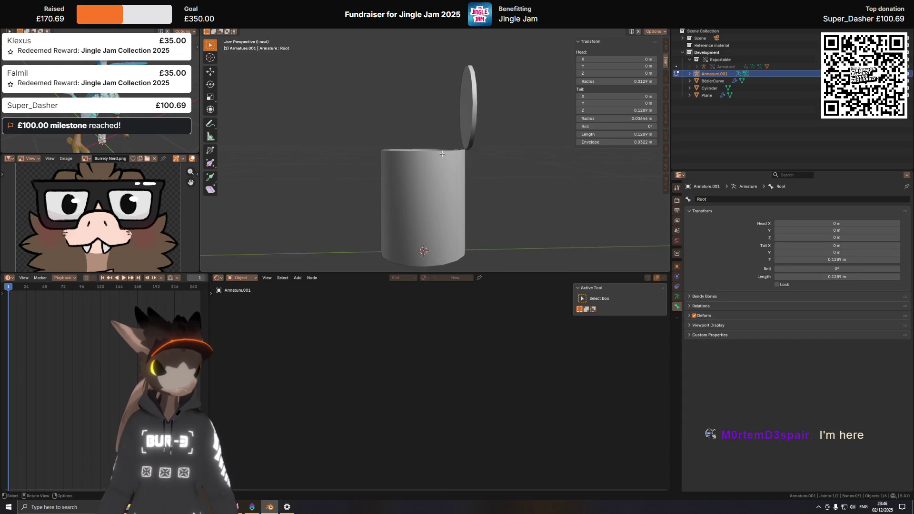
pyautogui.press('KP_3')
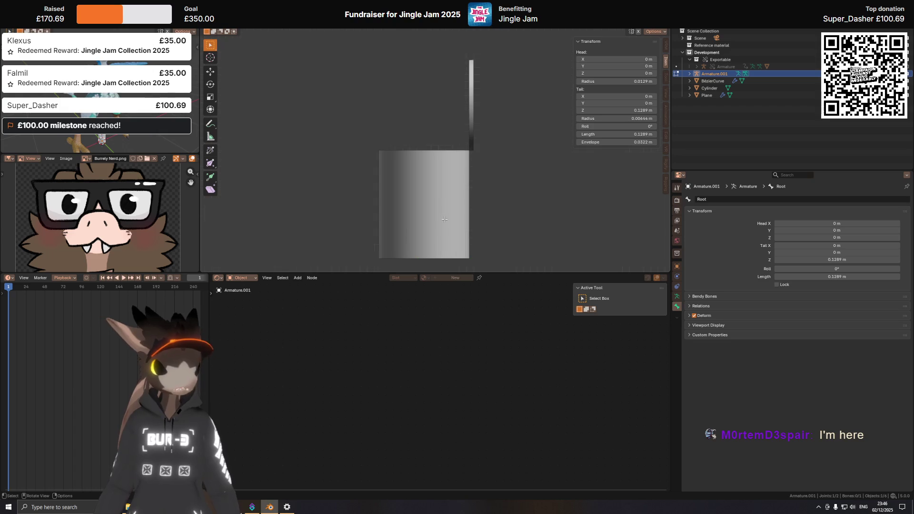
pyautogui.click(677, 297)
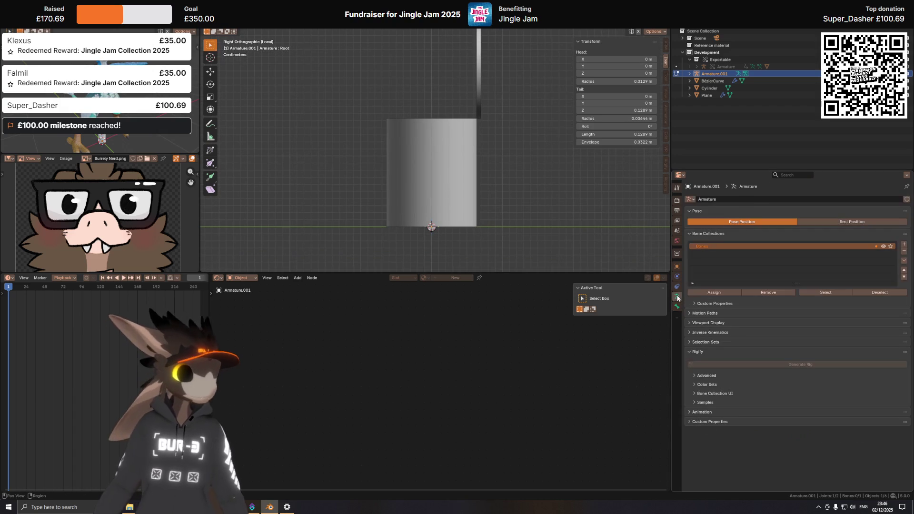
pyautogui.click(696, 323)
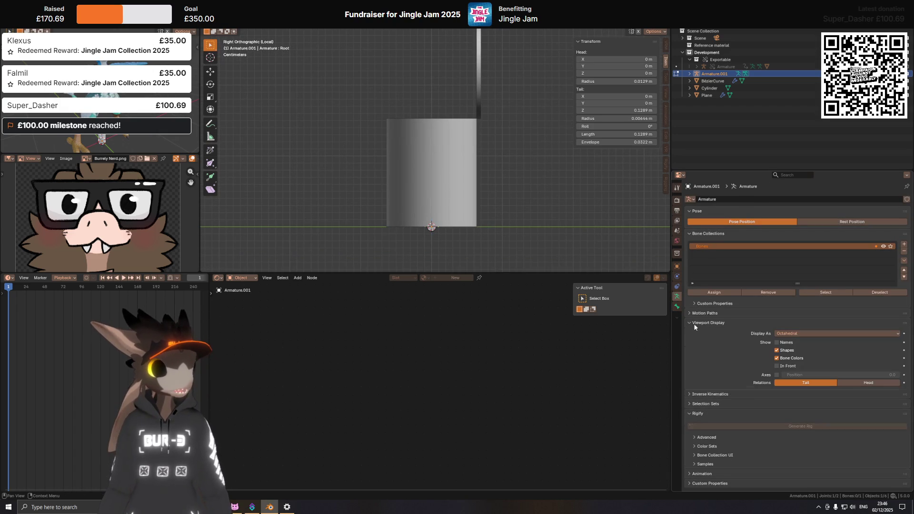
pyautogui.click(778, 365)
pyautogui.moveTo(428, 143)
pyautogui.keyDown('shift'); pyautogui.mouseDown(button='middle')
pyautogui.moveTo(424, 190)
pyautogui.moveTo(442, 190)
pyautogui.moveTo(432, 203)
pyautogui.mouseUp(button='middle'); pyautogui.keyUp('shift')
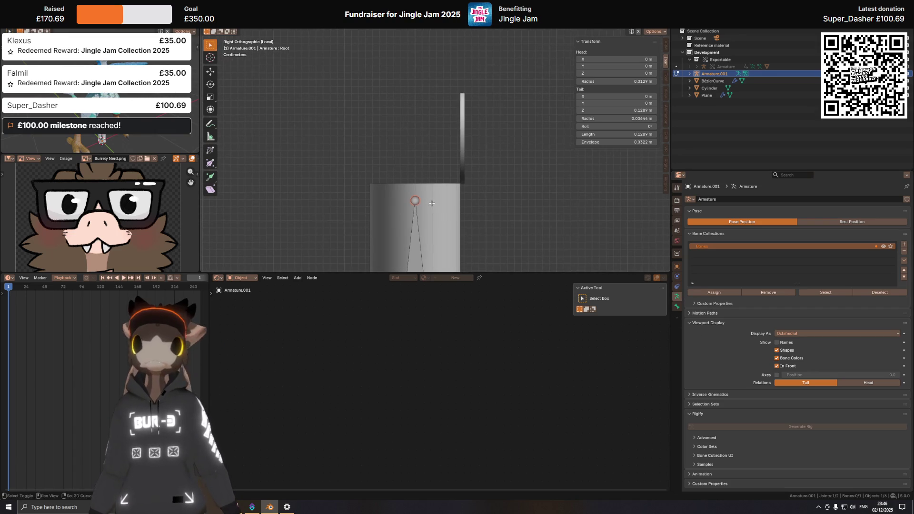
# Extrude a short second bone straight up along Z from Root's tip.
pyautogui.press('e')
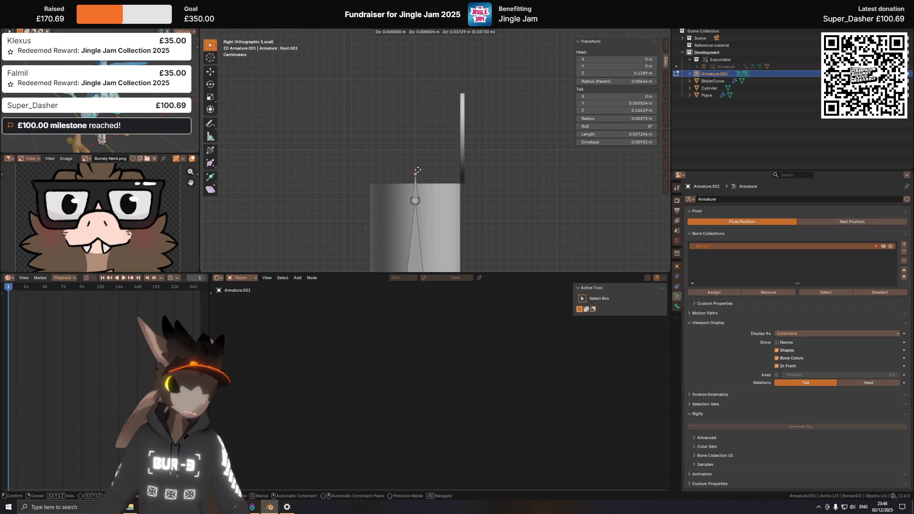
pyautogui.press('z')
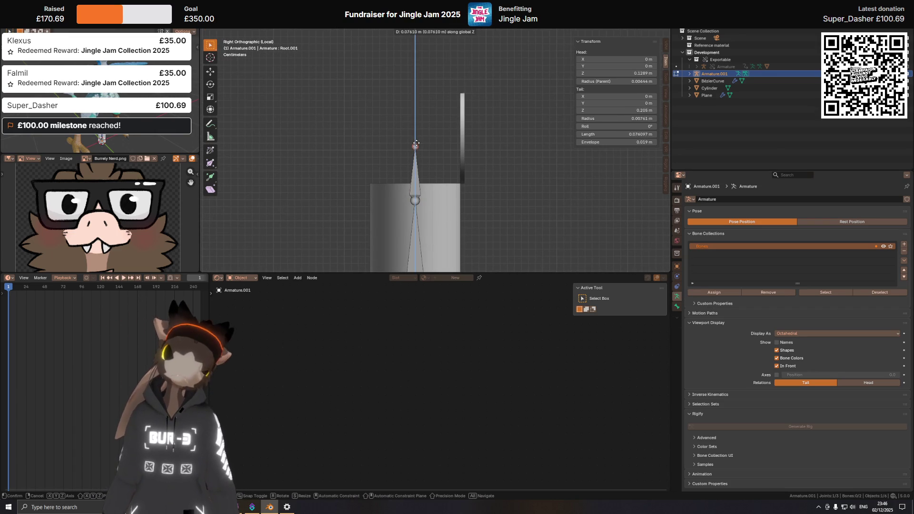
pyautogui.click(415, 154)
pyautogui.keyDown('shift'); pyautogui.moveTo(416, 154); pyautogui.dragTo(422, 141, button='middle'); pyautogui.keyUp('shift')
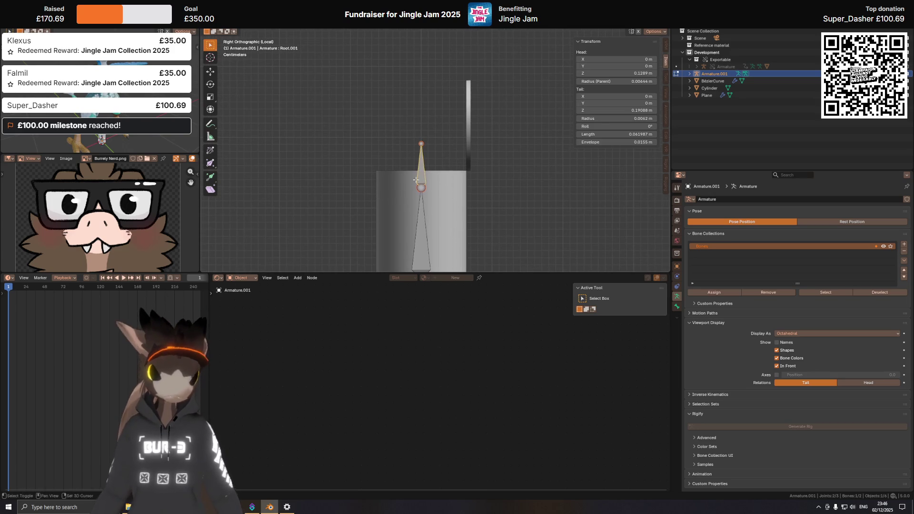
pyautogui.keyDown('shift'); pyautogui.moveTo(416, 180); pyautogui.dragTo(436, 163, button='middle'); pyautogui.keyUp('shift')
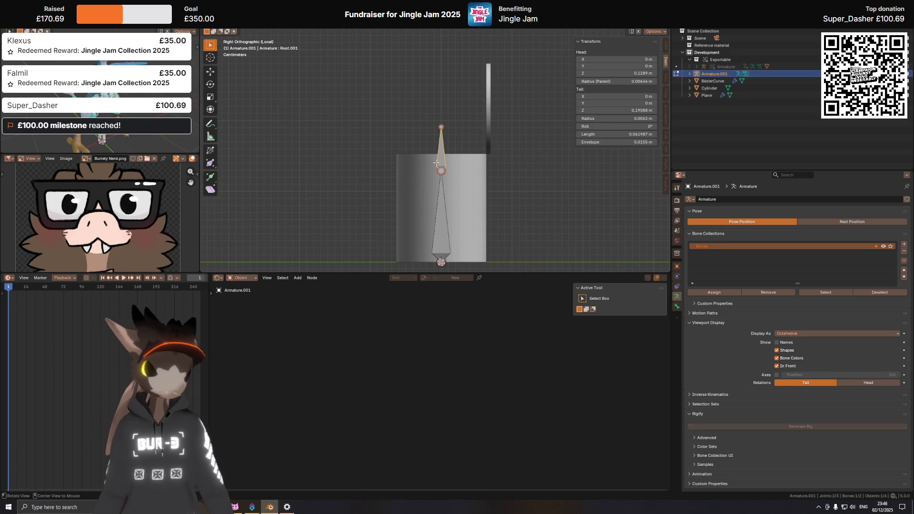
# Disconnect the new bone from Root and shift it along Y toward the lid's hinge.
pyautogui.hotkey('alt', 'p')
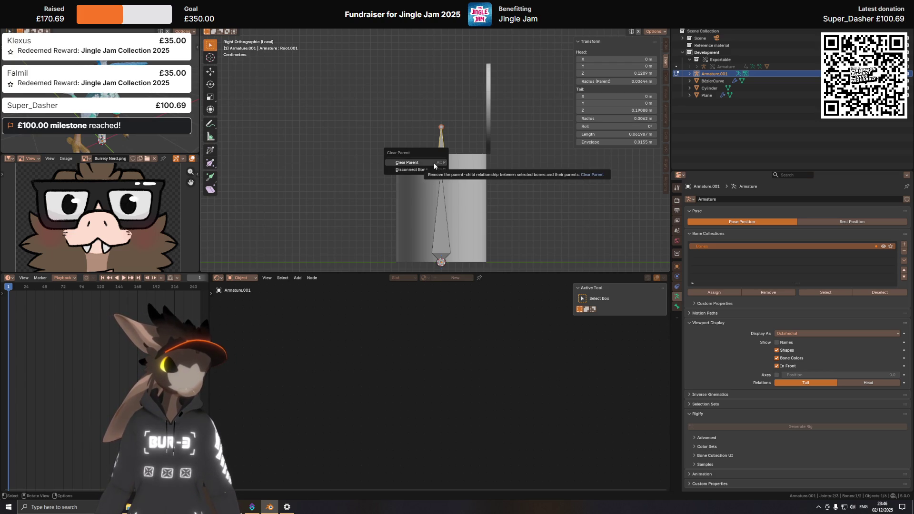
pyautogui.click(434, 169)
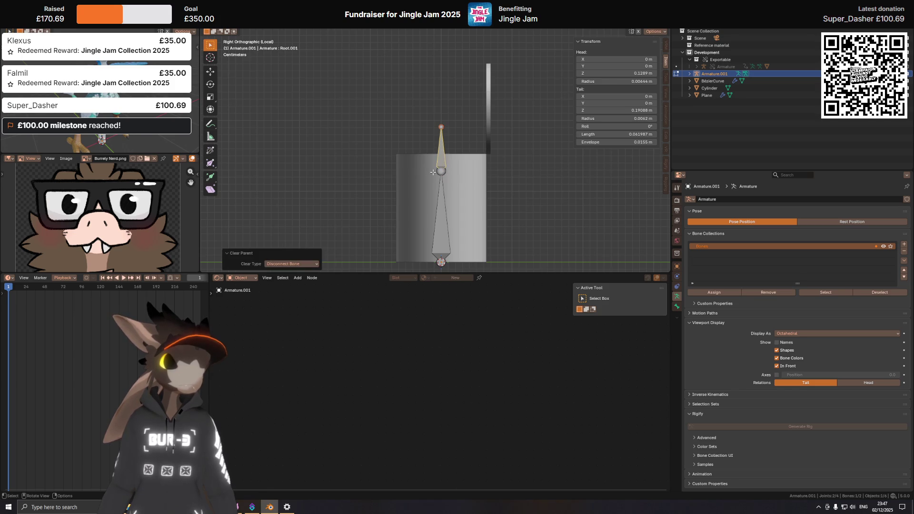
pyautogui.press('g')
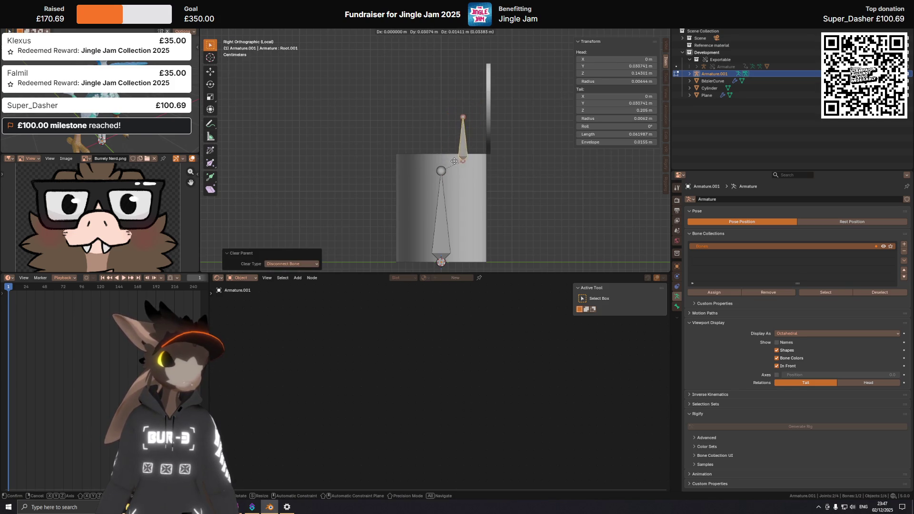
pyautogui.press('y')
pyautogui.click(472, 166)
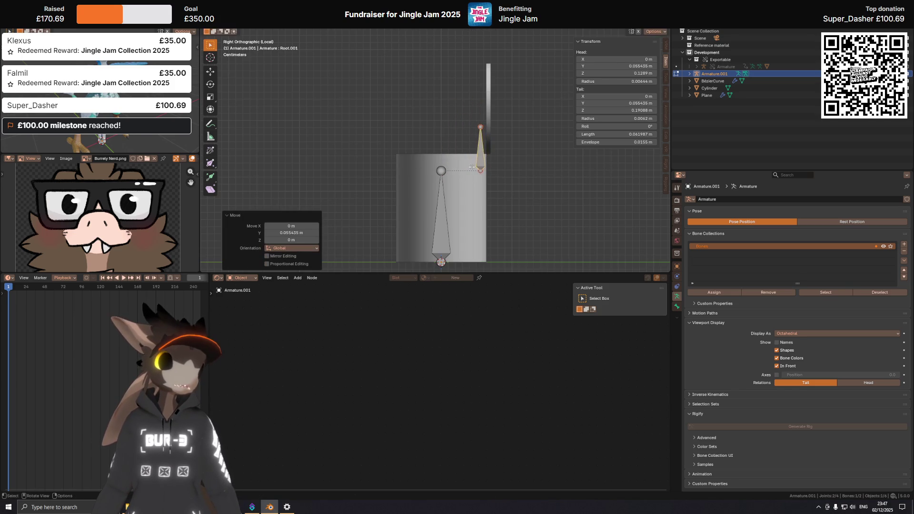
pyautogui.scroll(4, 445, 170)
pyautogui.press('g')
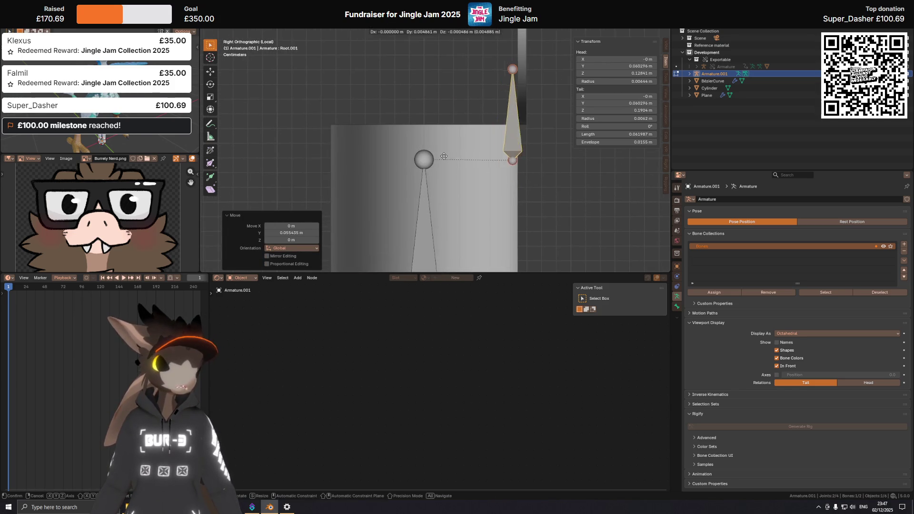
pyautogui.press('Escape')
pyautogui.moveTo(473, 155)
pyautogui.keyDown('shift'); pyautogui.mouseDown(button='middle')
pyautogui.moveTo(399, 152)
pyautogui.moveTo(422, 152)
pyautogui.mouseUp(button='middle'); pyautogui.keyUp('shift')
pyautogui.keyDown('shift'); pyautogui.moveTo(467, 127); pyautogui.dragTo(498, 128, button='middle'); pyautogui.keyUp('shift')
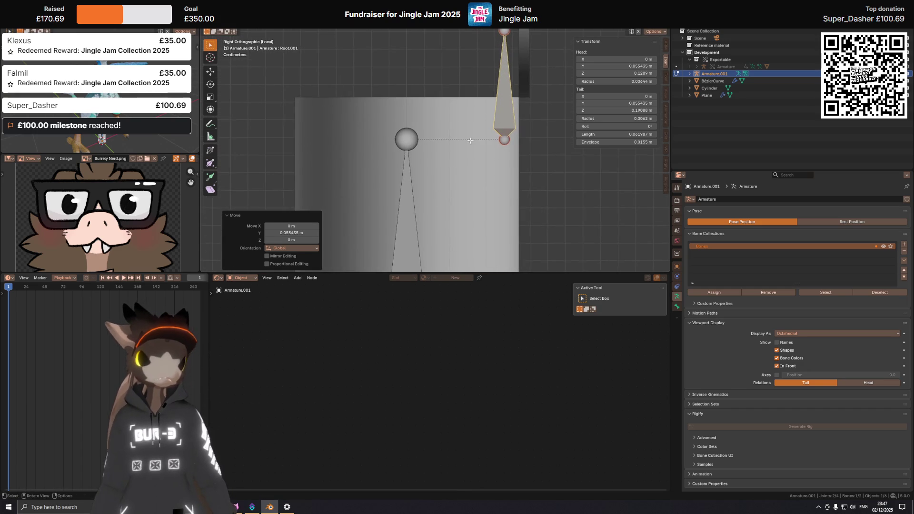
pyautogui.scroll(-4, 476, 138)
# In Pose Mode, test-rotate the Root bone and cancel the rotation.
pyautogui.hotkey('ctrl', 'Tab')
pyautogui.click(474, 182)
pyautogui.keyDown('shift'); pyautogui.moveTo(411, 188); pyautogui.dragTo(417, 165, button='middle'); pyautogui.keyUp('shift')
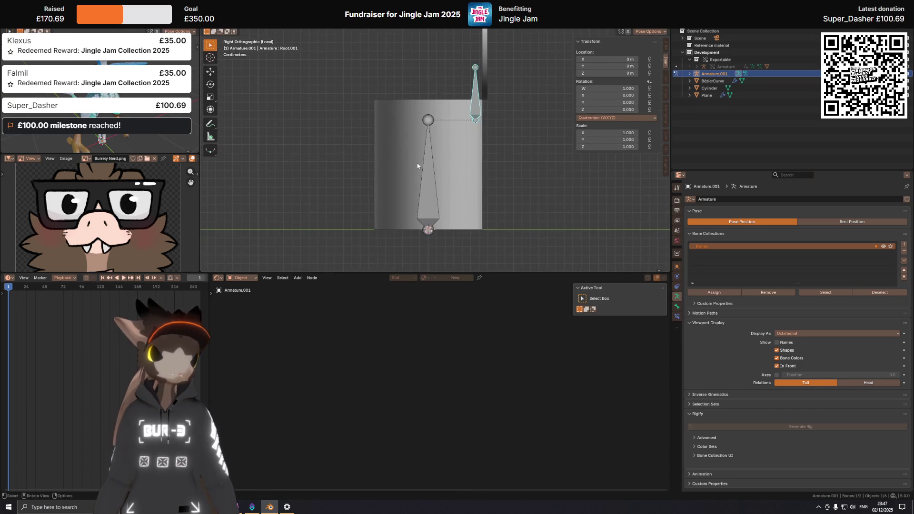
pyautogui.click(430, 167)
pyautogui.press('r')
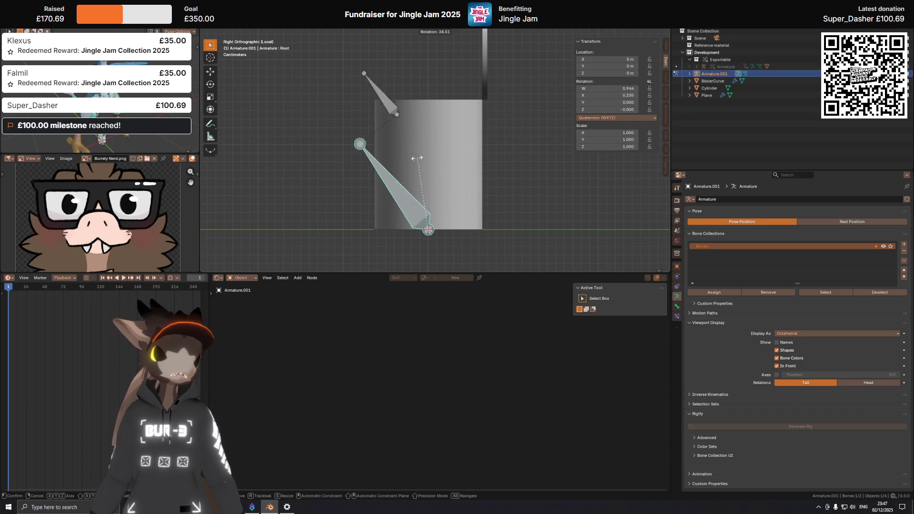
pyautogui.press('Escape')
# Select Root.001, return to Edit Mode, and undo its disconnect and move.
pyautogui.click(474, 98)
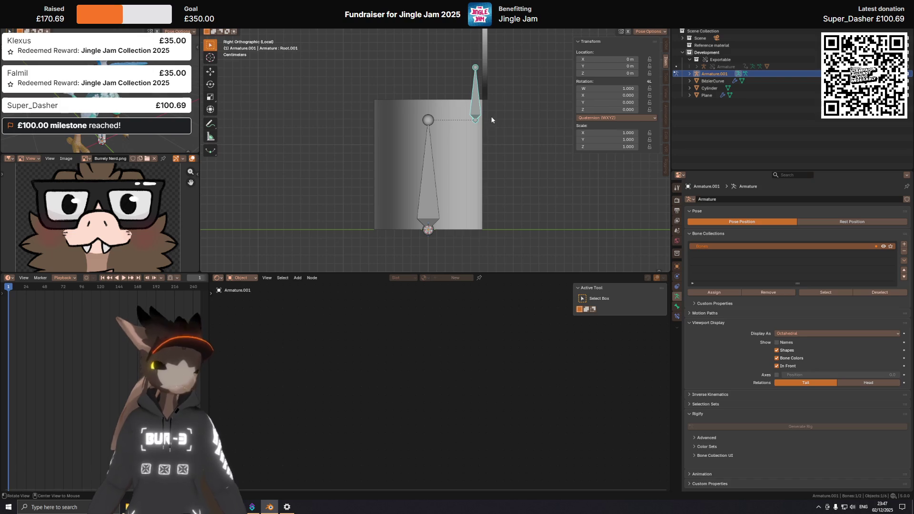
pyautogui.hotkey('alt', 'p')
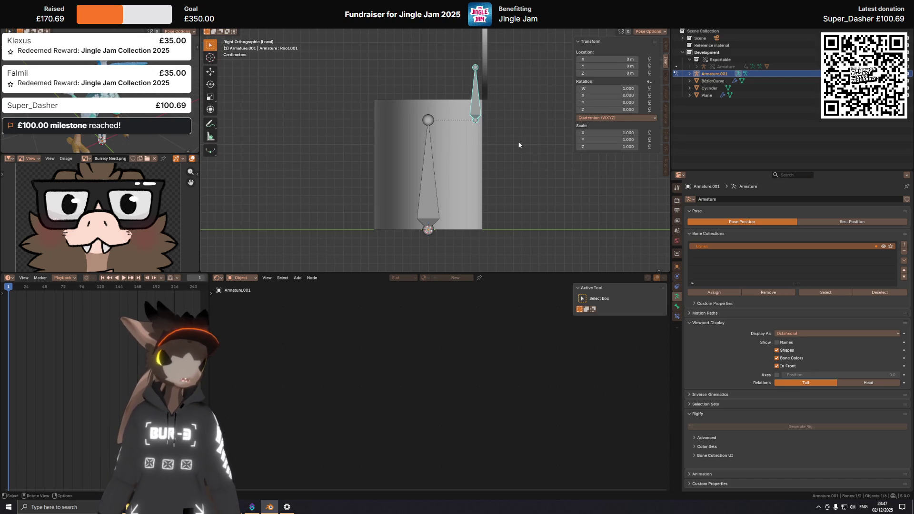
pyautogui.press('Tab')
pyautogui.hotkey('alt', 'p')
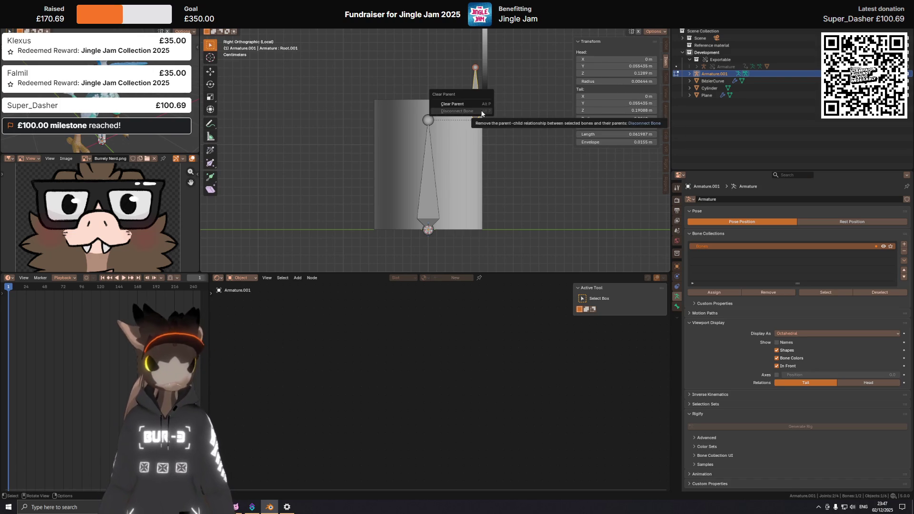
pyautogui.hotkey('ctrl', 'z')
pyautogui.hotkey('ctrl', 'z')
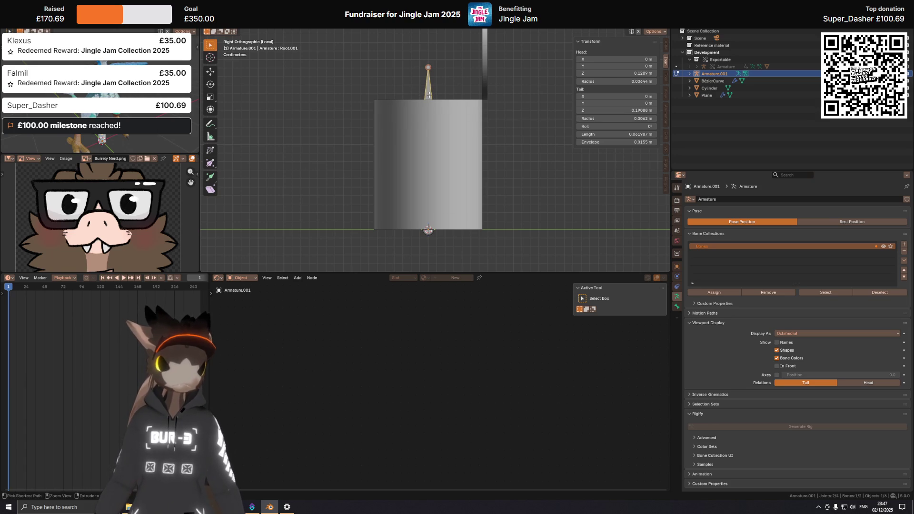
# Clear the small bone's parent, then test-rotate it in Pose Mode without keeping it.
pyautogui.hotkey('alt', 'p')
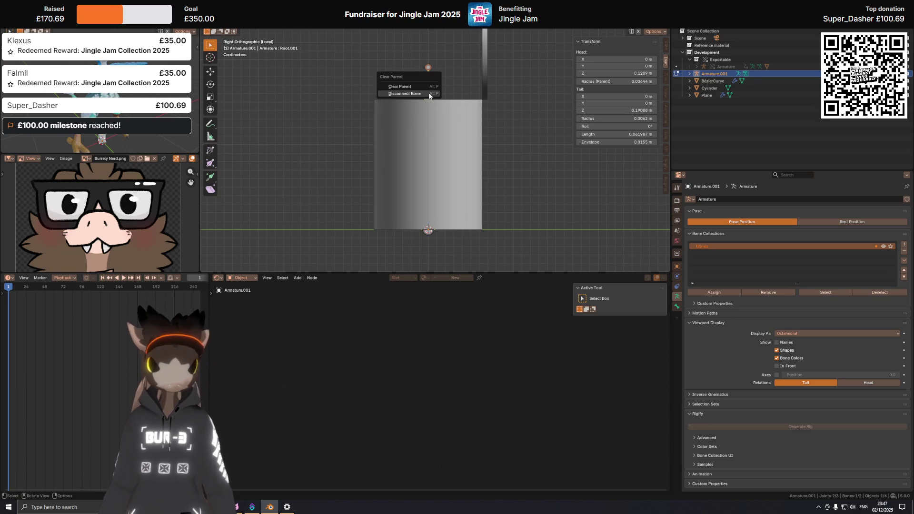
pyautogui.click(429, 94)
pyautogui.press('Tab')
pyautogui.hotkey('ctrl', 'Tab')
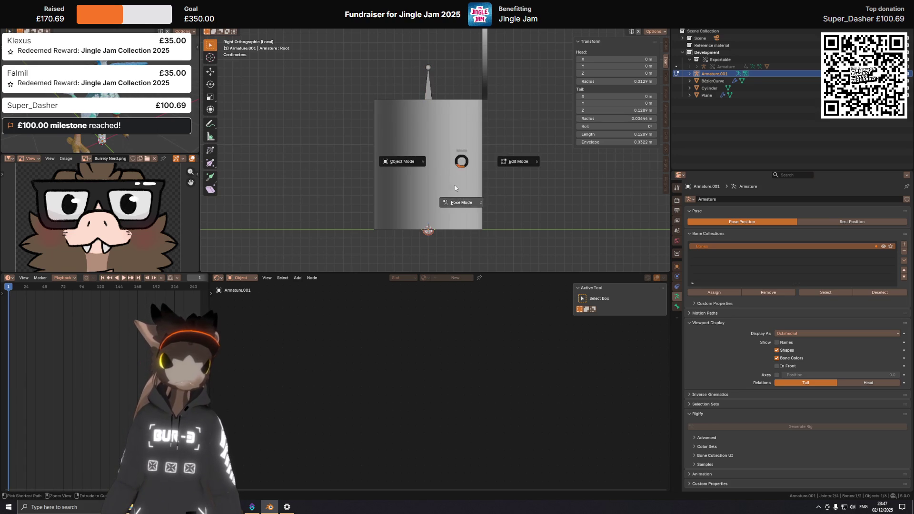
pyautogui.press('r')
pyautogui.rightClick(483, 141)
pyautogui.scroll(3, 449, 183)
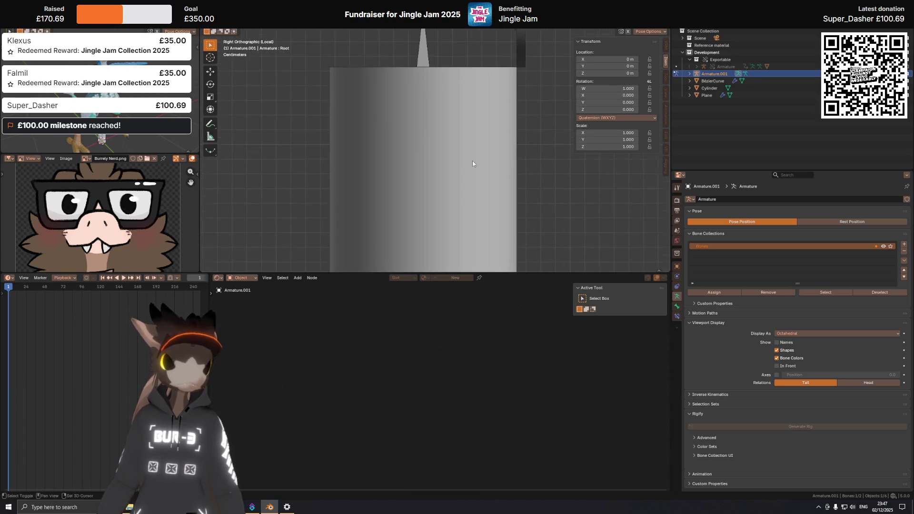
# Expand Armature.001 in the outliner, move the bone along Y, and re-enable In Front.
pyautogui.click(690, 73)
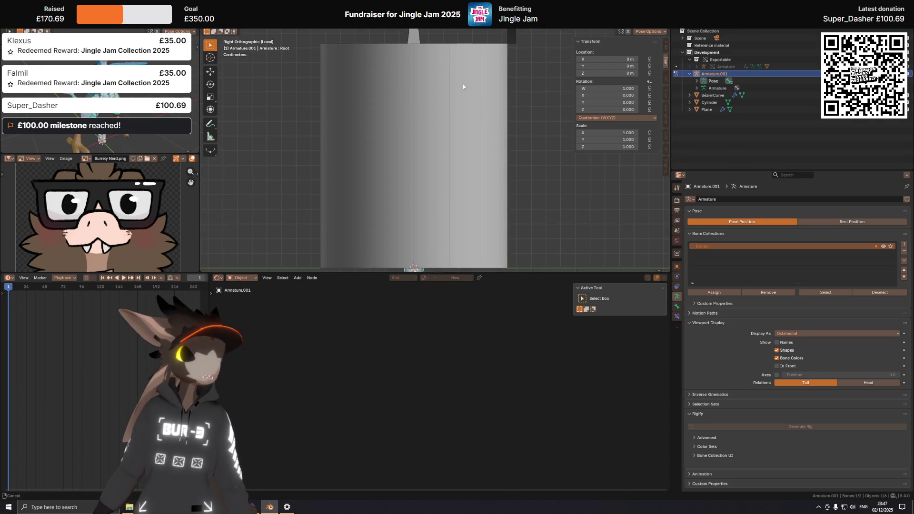
pyautogui.keyDown('shift'); pyautogui.moveTo(416, 29); pyautogui.dragTo(411, 95, button='middle'); pyautogui.keyUp('shift')
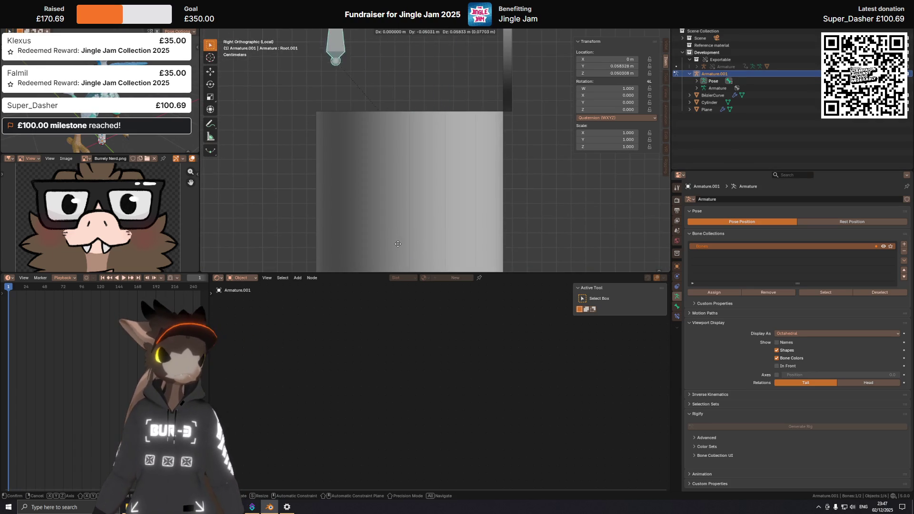
pyautogui.click(476, 246)
pyautogui.press('Tab')
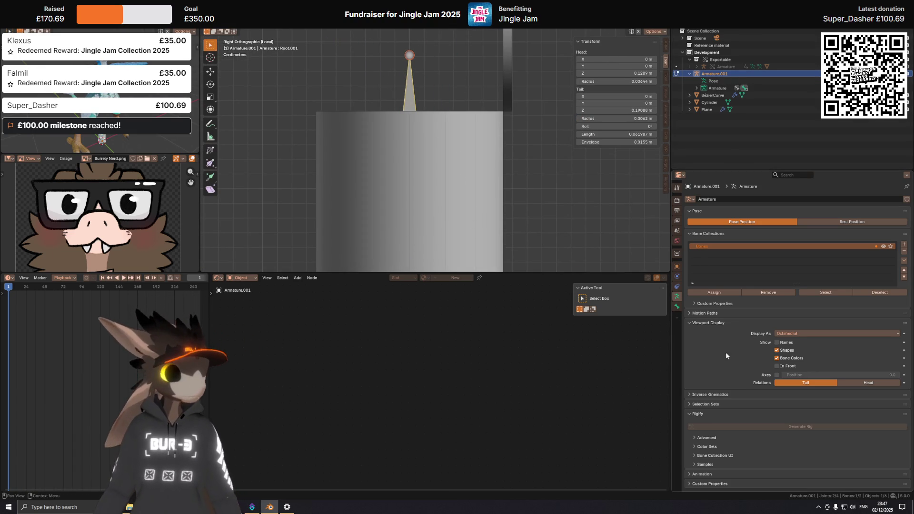
pyautogui.click(777, 366)
# Clear the upper bone's parent and place it higher above the can.
pyautogui.keyDown('shift'); pyautogui.moveTo(390, 139); pyautogui.dragTo(399, 137, button='middle'); pyautogui.keyUp('shift')
pyautogui.hotkey('alt', 'p')
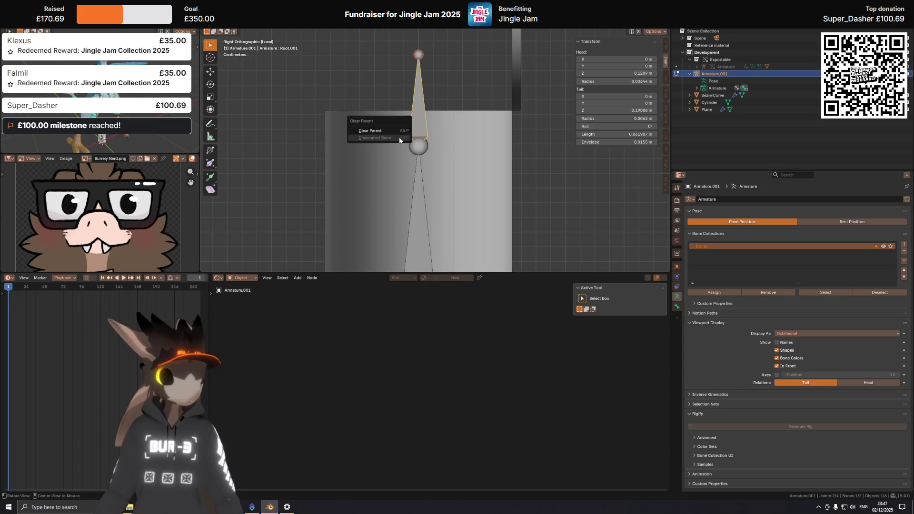
pyautogui.click(401, 137)
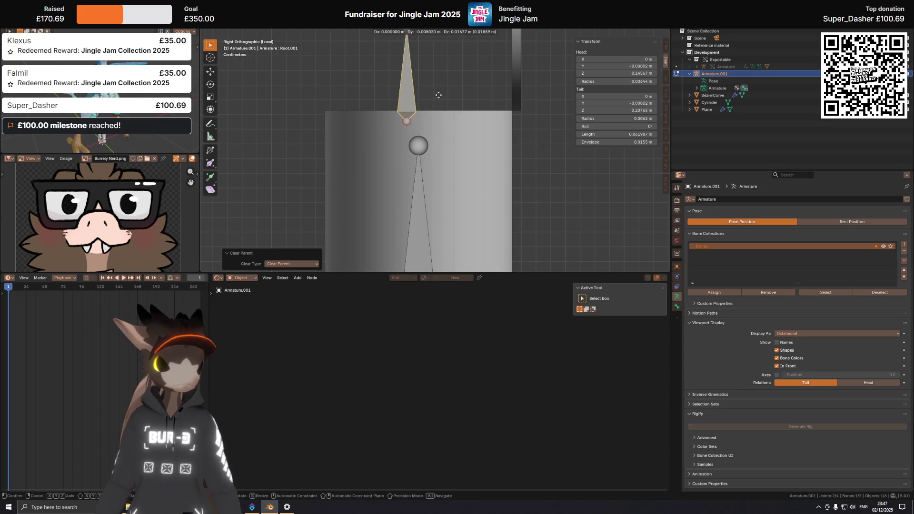
pyautogui.click(415, 101)
# Test-pose the armature without keeping it, then select the upper bone back in Edit Mode.
pyautogui.hotkey('ctrl', 'Tab')
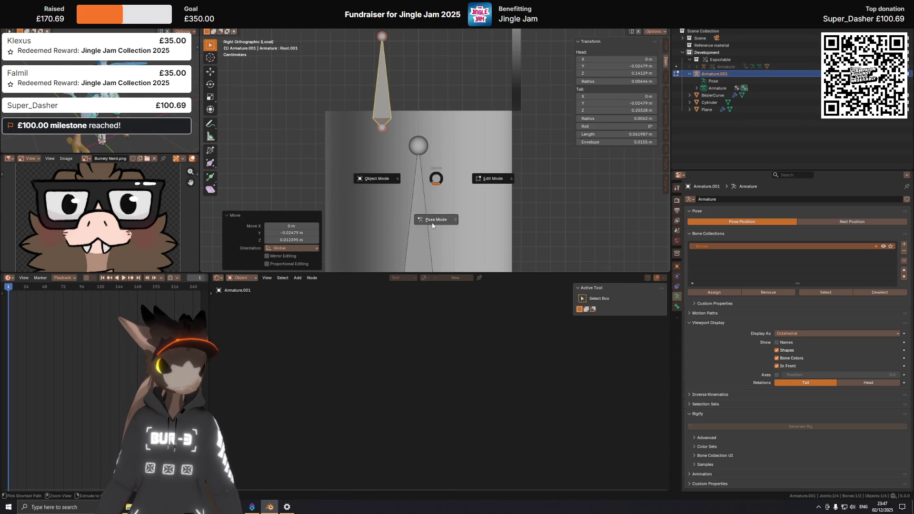
pyautogui.click(434, 227)
pyautogui.press('g')
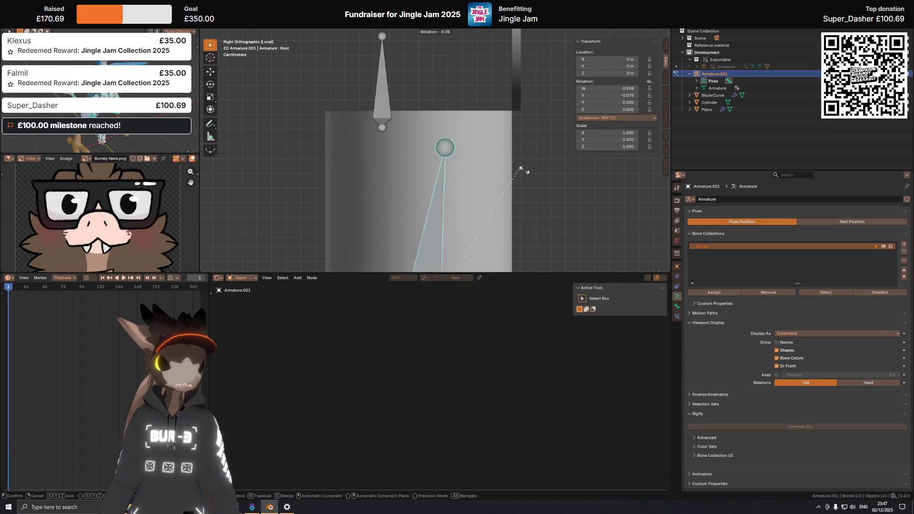
pyautogui.press('Escape')
pyautogui.scroll(-3, 498, 180)
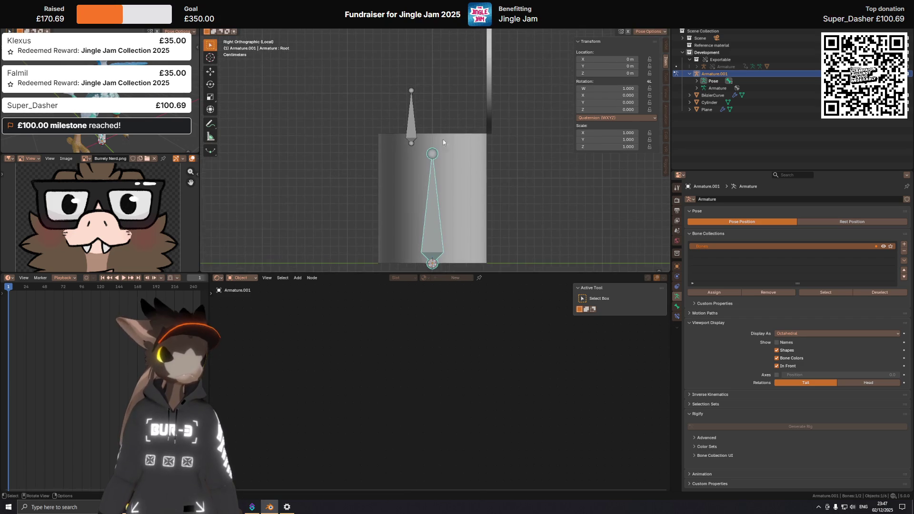
pyautogui.moveTo(443, 117)
pyautogui.keyDown('shift'); pyautogui.mouseDown(button='middle')
pyautogui.moveTo(442, 139)
pyautogui.moveTo(457, 123)
pyautogui.mouseUp(button='middle'); pyautogui.keyUp('shift')
pyautogui.click(404, 112)
pyautogui.press('Tab')
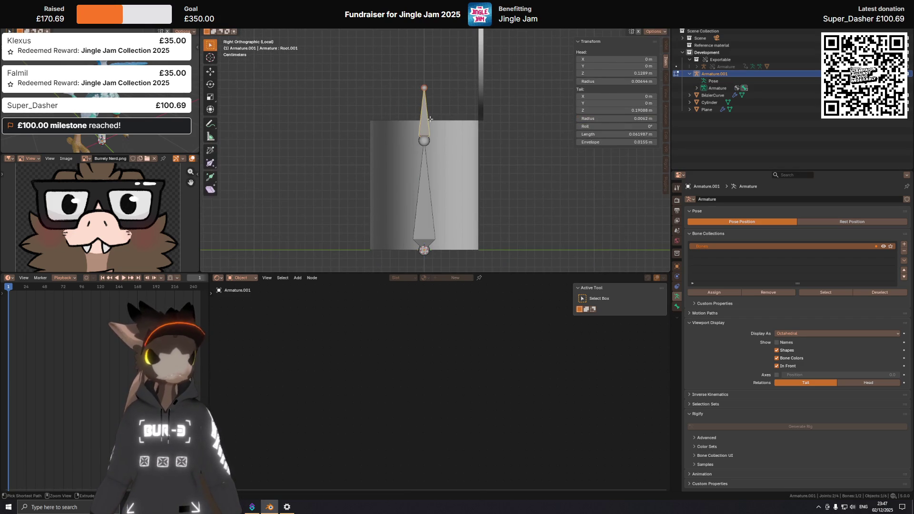
pyautogui.moveTo(339, 133)
pyautogui.keyDown('shift'); pyautogui.mouseDown(button='middle')
pyautogui.moveTo(471, 110)
pyautogui.moveTo(468, 160)
pyautogui.mouseUp(button='middle'); pyautogui.keyUp('shift')
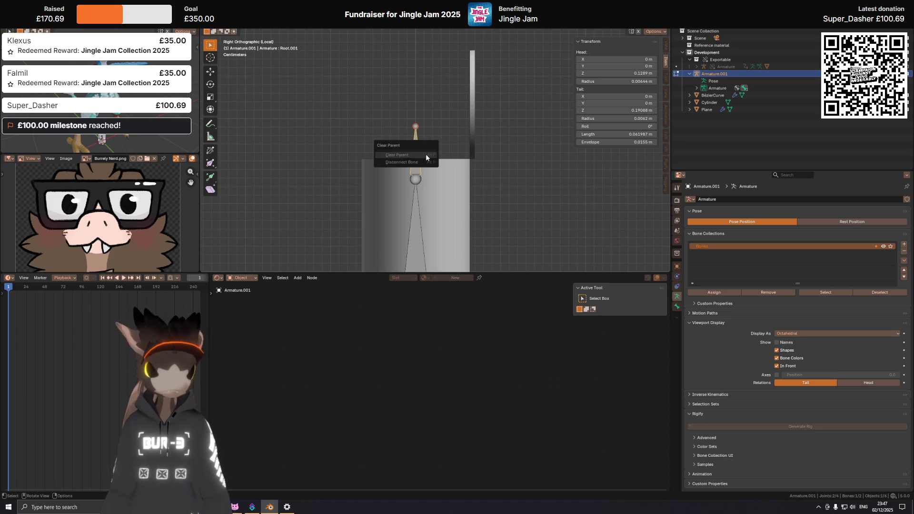
# Undo, show bones In Front again, and disconnect and reposition the upper bone.
pyautogui.hotkey('ctrl', 'z')
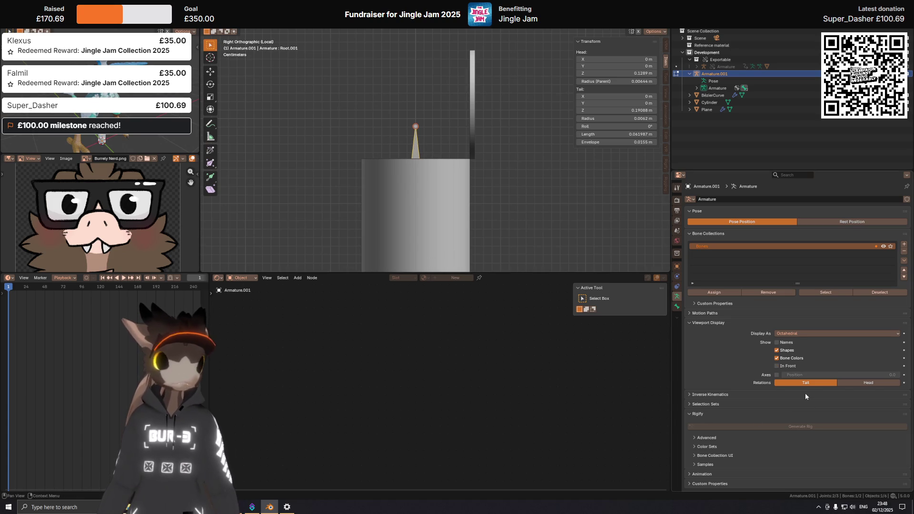
pyautogui.click(777, 366)
pyautogui.hotkey('alt', 'p')
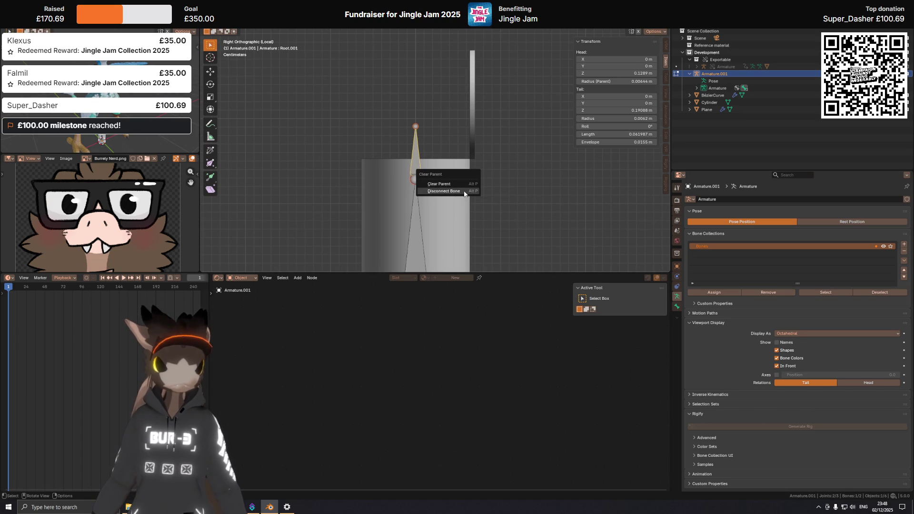
pyautogui.press('g')
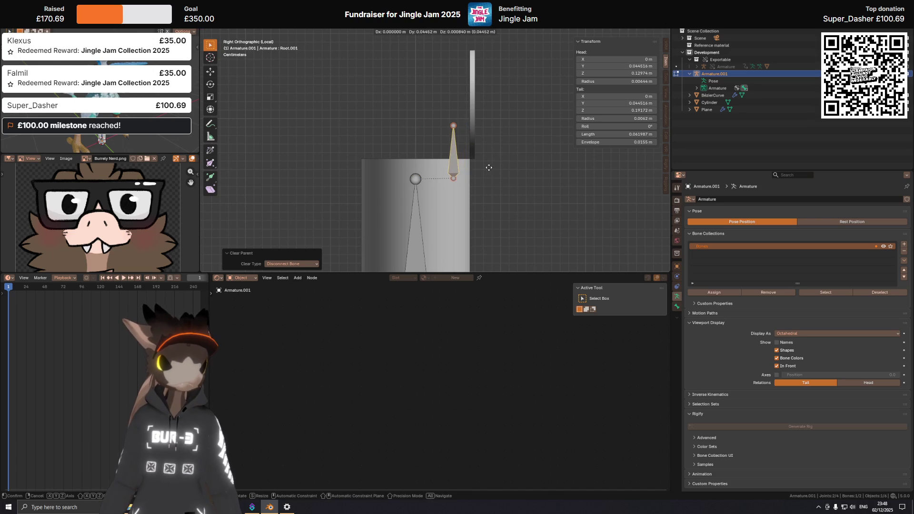
pyautogui.click(490, 168)
# Centre the view on the upper bone and raise it higher.
pyautogui.press('KP_Decimal')
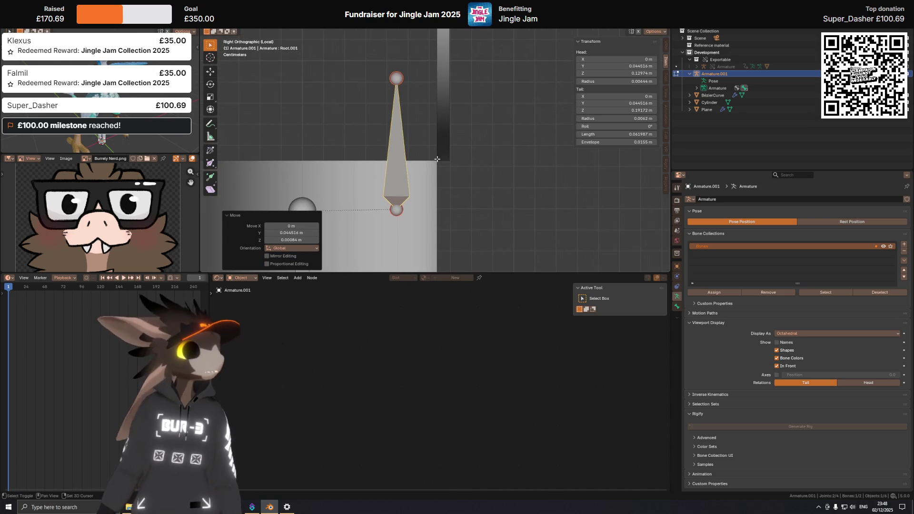
pyautogui.scroll(-3, 449, 113)
pyautogui.scroll(-2, 445, 124)
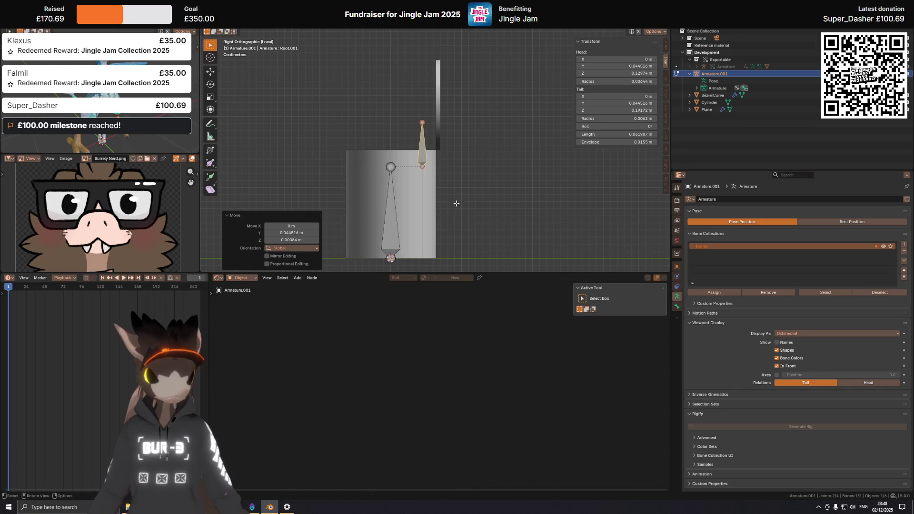
pyautogui.press('g')
pyautogui.click(460, 164)
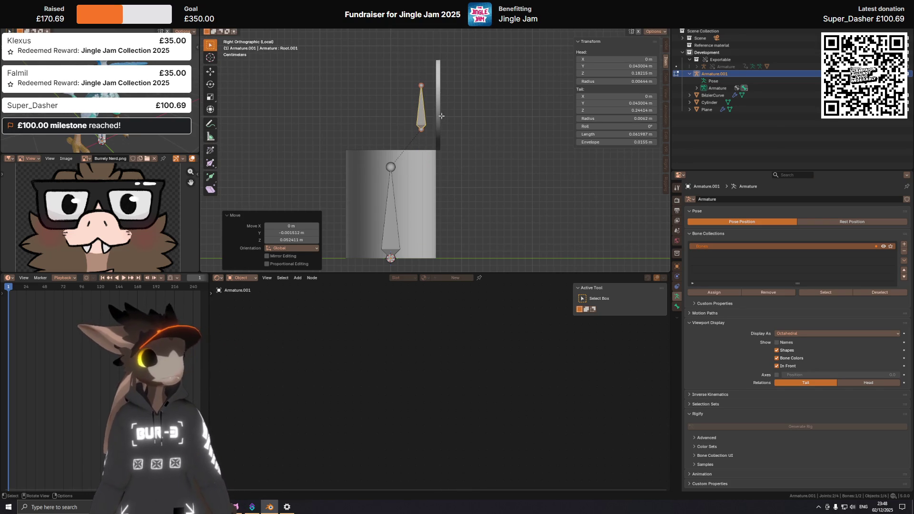
pyautogui.scroll(3, 443, 116)
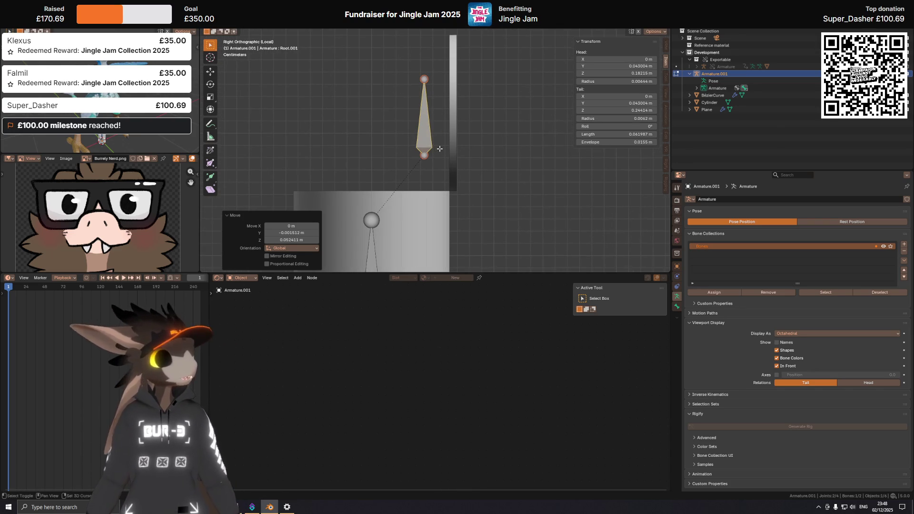
pyautogui.keyDown('shift'); pyautogui.moveTo(438, 174); pyautogui.dragTo(432, 149, button='middle'); pyautogui.keyUp('shift')
pyautogui.scroll(3, 435, 158)
# Move the upper bone toward the can's back edge in side view and enable Vertex snapping.
pyautogui.press('g')
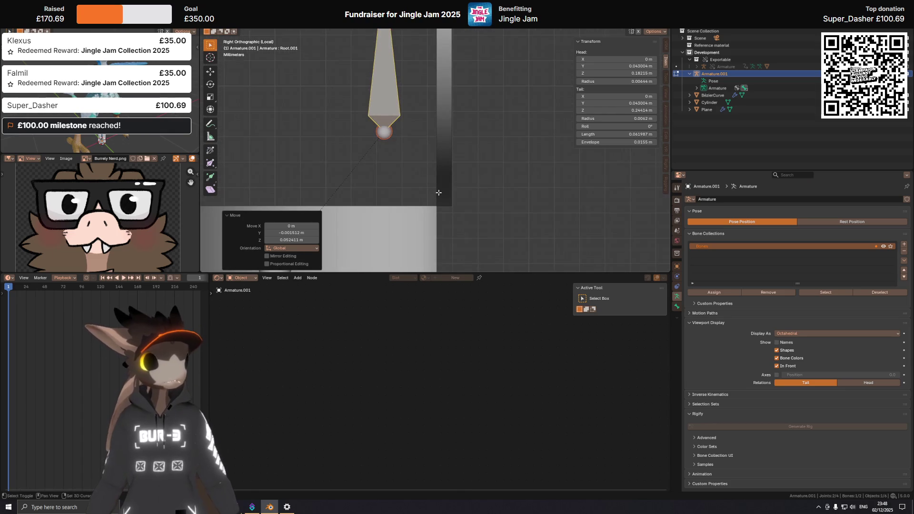
pyautogui.click(432, 200)
pyautogui.moveTo(433, 200)
pyautogui.mouseDown(button='middle')
pyautogui.moveTo(420, 126)
pyautogui.moveTo(401, 116)
pyautogui.mouseUp(button='middle')
pyautogui.press('KP_3')
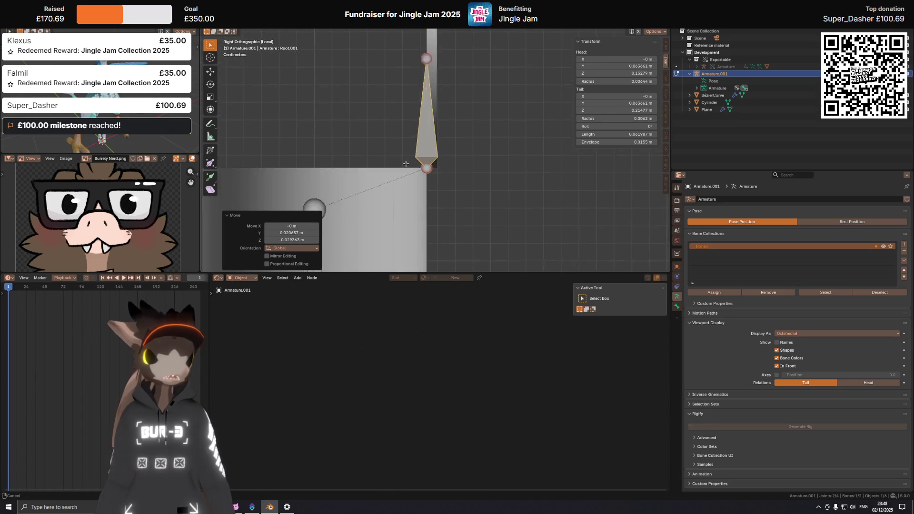
pyautogui.press('g')
pyautogui.click(342, 172)
pyautogui.moveTo(343, 171)
pyautogui.keyDown('shift'); pyautogui.mouseDown(button='middle')
pyautogui.moveTo(324, 114)
pyautogui.moveTo(334, 124)
pyautogui.moveTo(472, 36)
pyautogui.mouseUp(button='middle'); pyautogui.keyUp('shift')
pyautogui.click(456, 28)
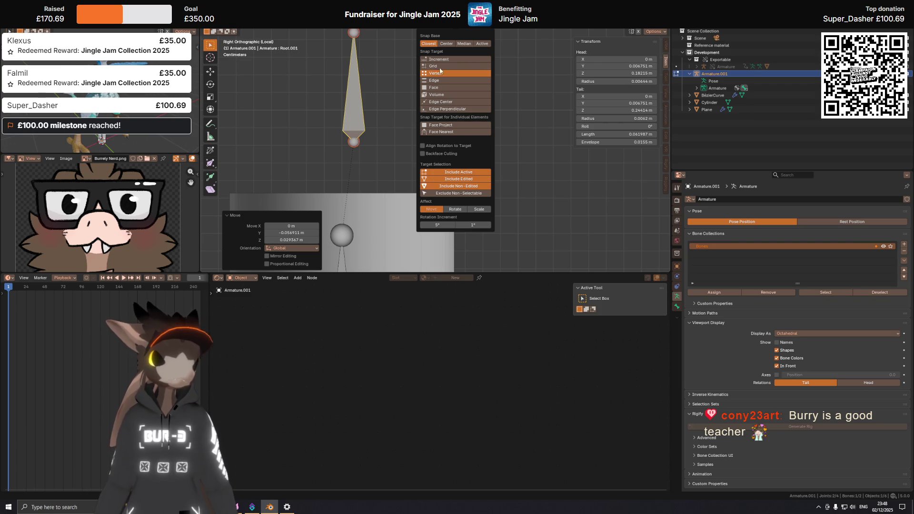
# Snap the upper bone's base onto the can's top rim, then toggle Object Mode and back.
pyautogui.press('g')
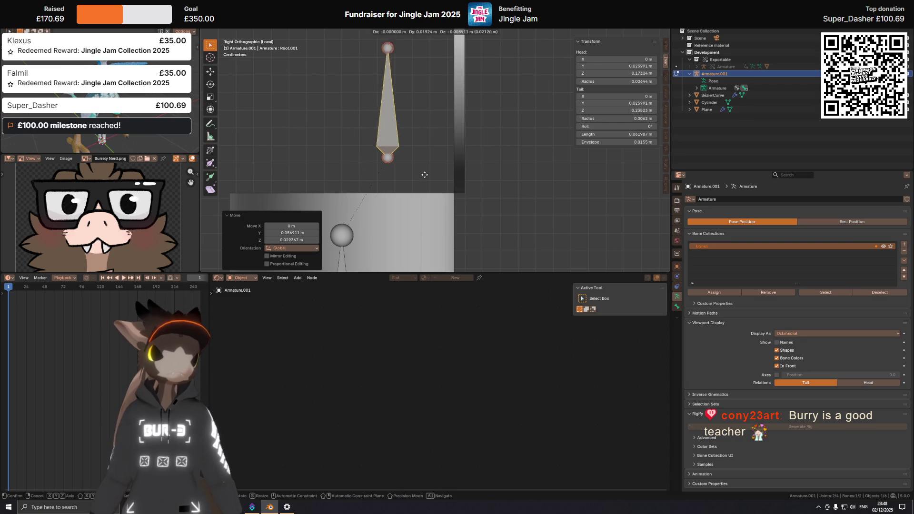
pyautogui.click(456, 195)
pyautogui.moveTo(456, 194)
pyautogui.mouseDown(button='middle')
pyautogui.moveTo(448, 160)
pyautogui.moveTo(429, 160)
pyautogui.moveTo(444, 160)
pyautogui.mouseUp(button='middle')
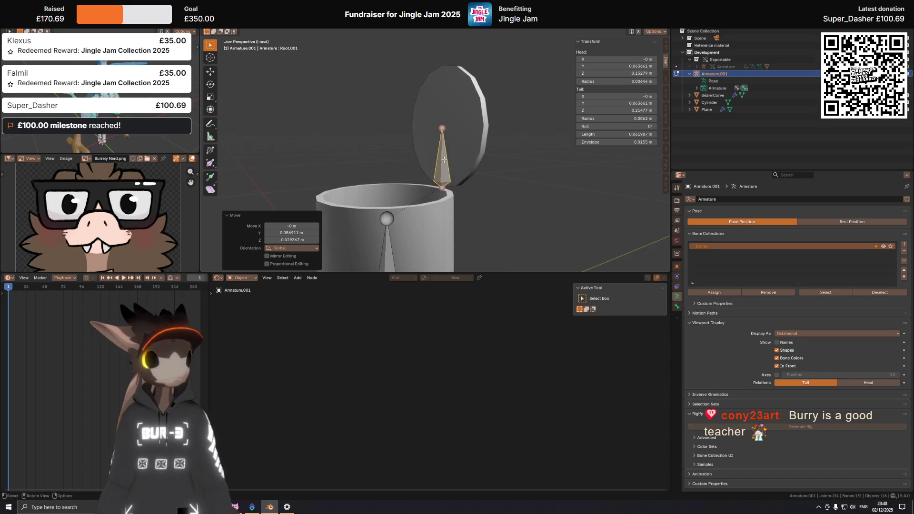
pyautogui.press('Tab')
pyautogui.scroll(-3, 442, 122)
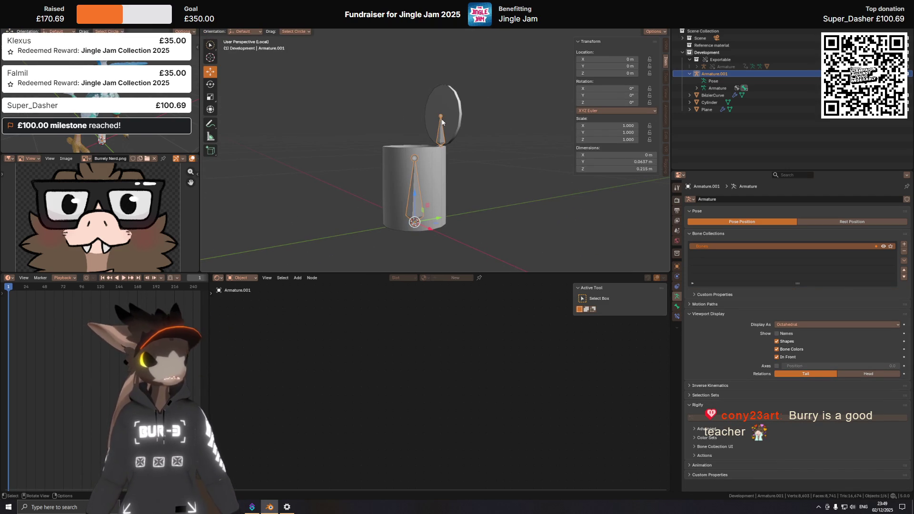
pyautogui.moveTo(465, 119)
pyautogui.mouseDown(button='middle')
pyautogui.moveTo(418, 168)
pyautogui.moveTo(500, 147)
pyautogui.moveTo(468, 107)
pyautogui.mouseUp(button='middle')
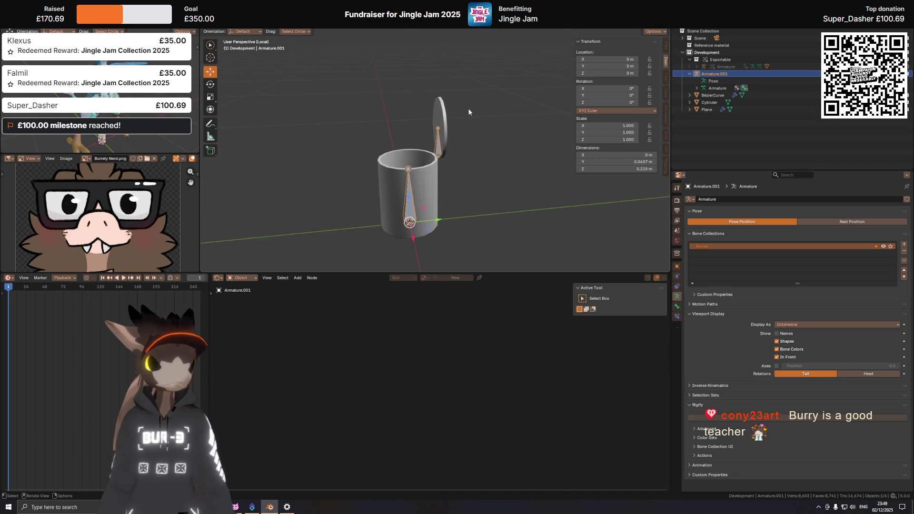
pyautogui.press('Tab')
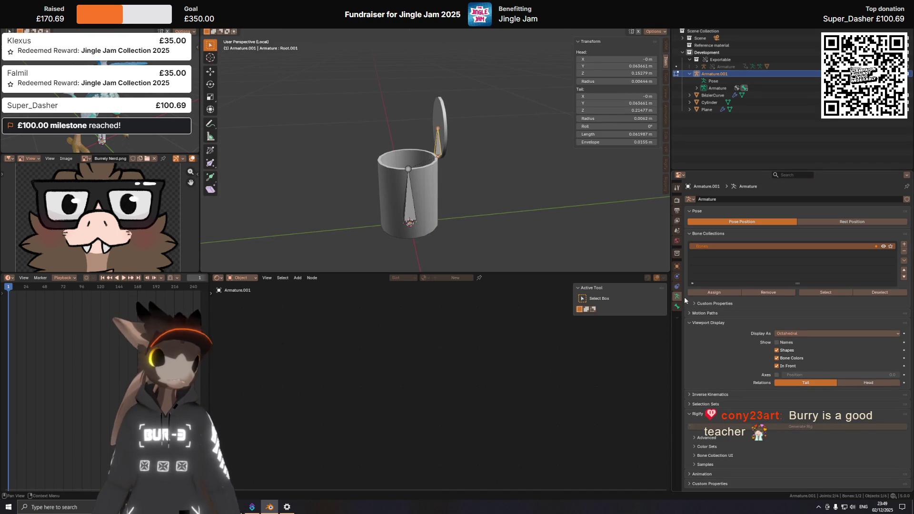
# Rename Root.001 to Lid and check Names under the armature's Viewport Display.
pyautogui.click(677, 306)
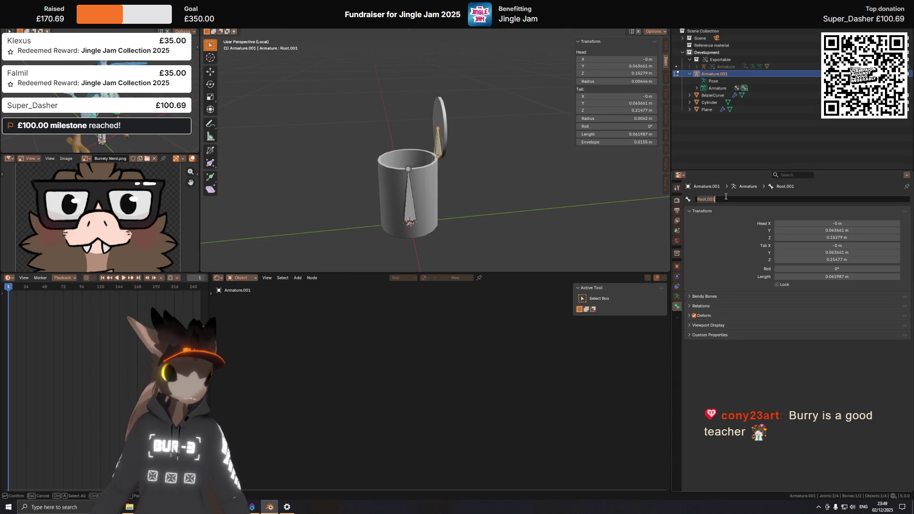
pyautogui.write('Lid')
pyautogui.press('Return')
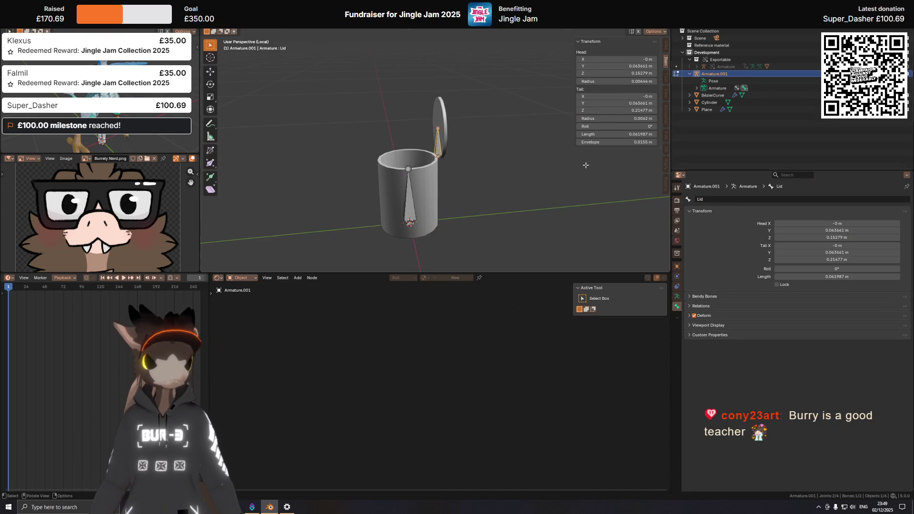
pyautogui.click(677, 297)
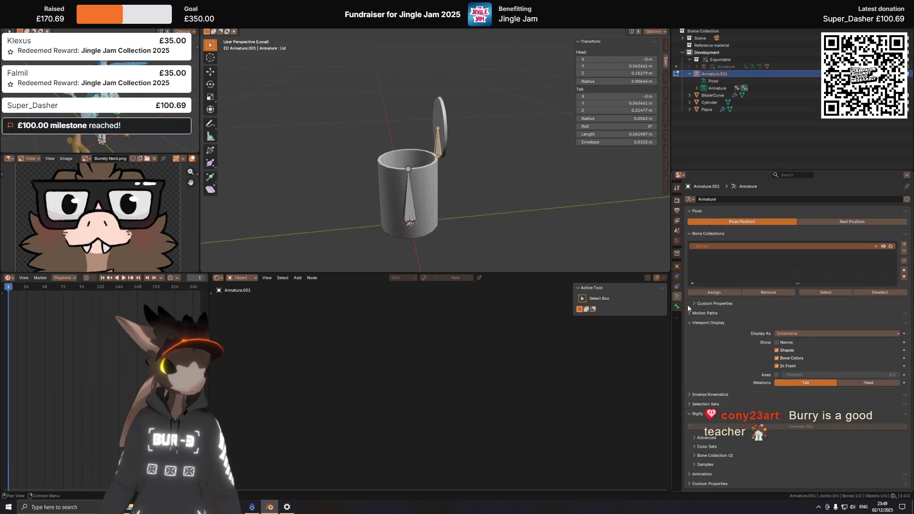
pyautogui.click(777, 342)
pyautogui.moveTo(606, 239)
pyautogui.mouseDown(button='middle')
pyautogui.moveTo(515, 153)
pyautogui.moveTo(486, 147)
pyautogui.moveTo(435, 182)
pyautogui.moveTo(457, 190)
pyautogui.moveTo(473, 173)
pyautogui.moveTo(539, 245)
pyautogui.mouseUp(button='middle')
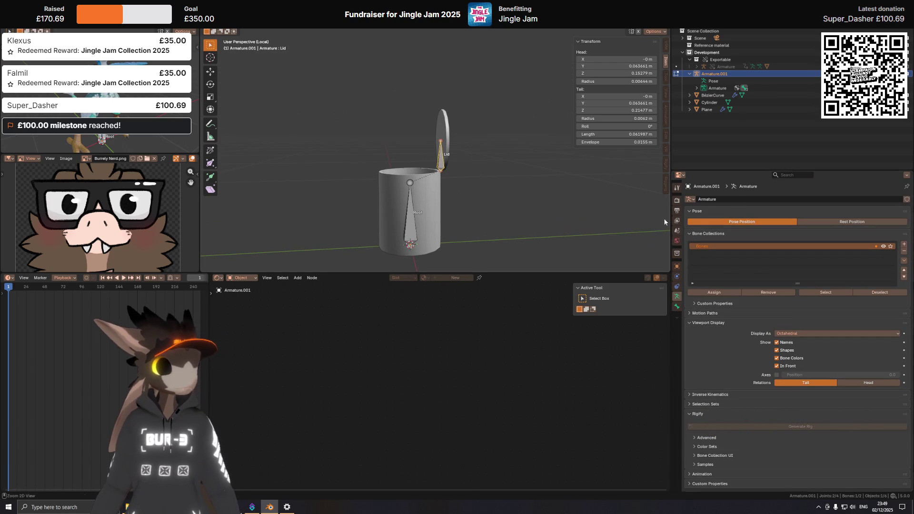
# Return to Object Mode, select the can mesh, then leave only the armature selected.
pyautogui.hotkey('ctrl', 'Tab')
pyautogui.click(481, 160)
pyautogui.moveTo(457, 149); pyautogui.dragTo(441, 140, button='middle')
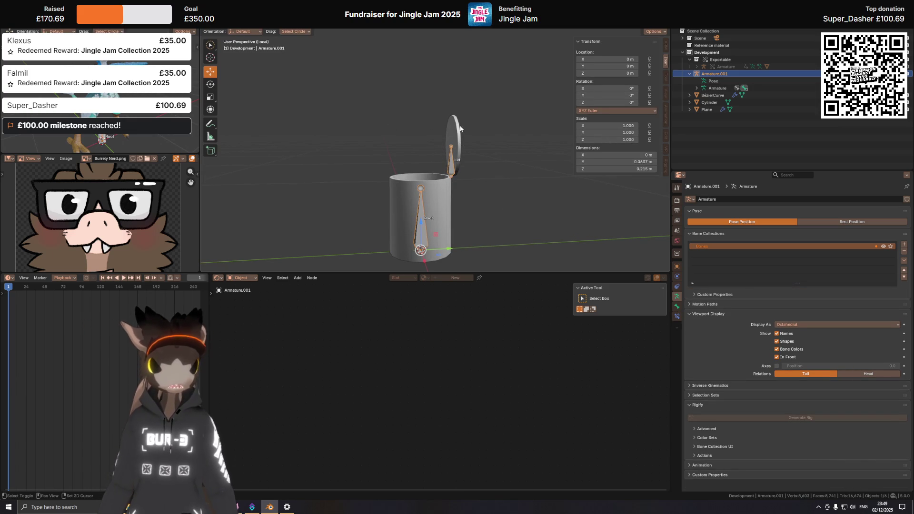
pyautogui.click(459, 129)
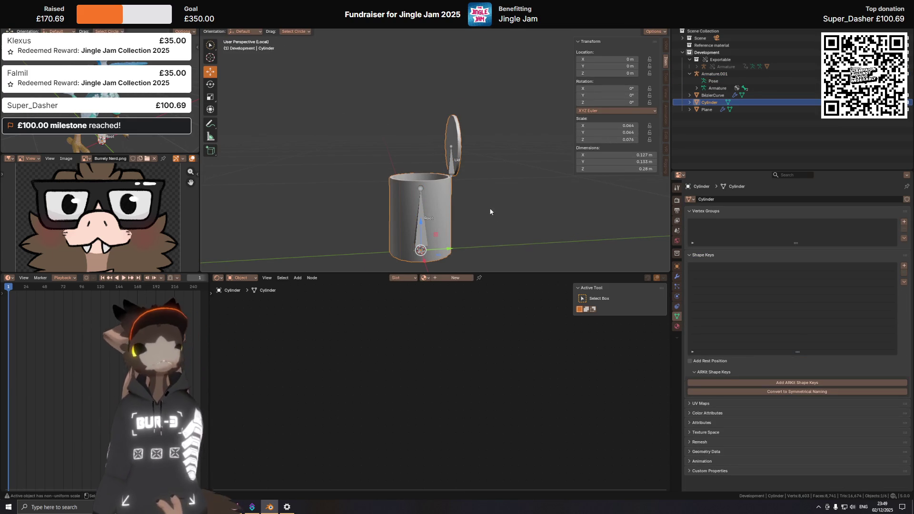
pyautogui.moveTo(490, 208)
pyautogui.keyDown('ctrl'); pyautogui.mouseDown(button='middle')
pyautogui.moveTo(472, 197)
pyautogui.moveTo(469, 172)
pyautogui.mouseUp(button='middle'); pyautogui.keyUp('ctrl')
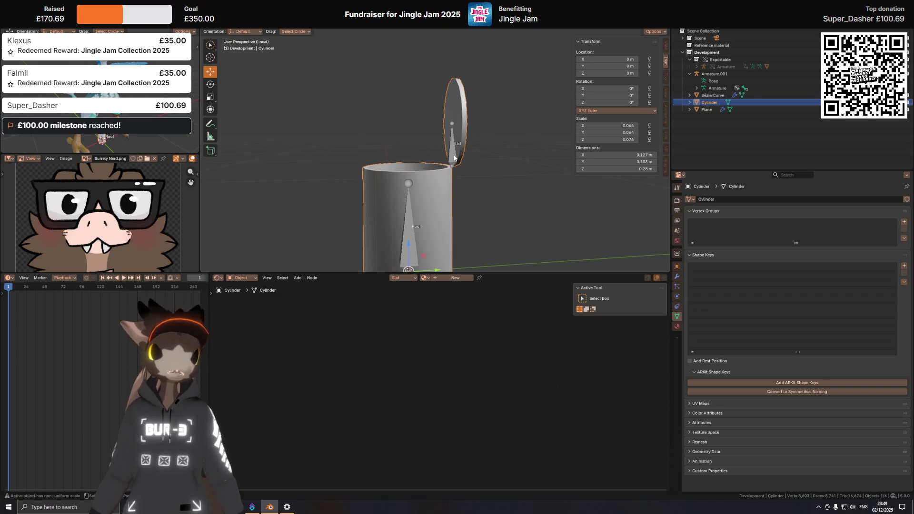
pyautogui.keyDown('shift'); pyautogui.click(453, 152); pyautogui.keyUp('shift')
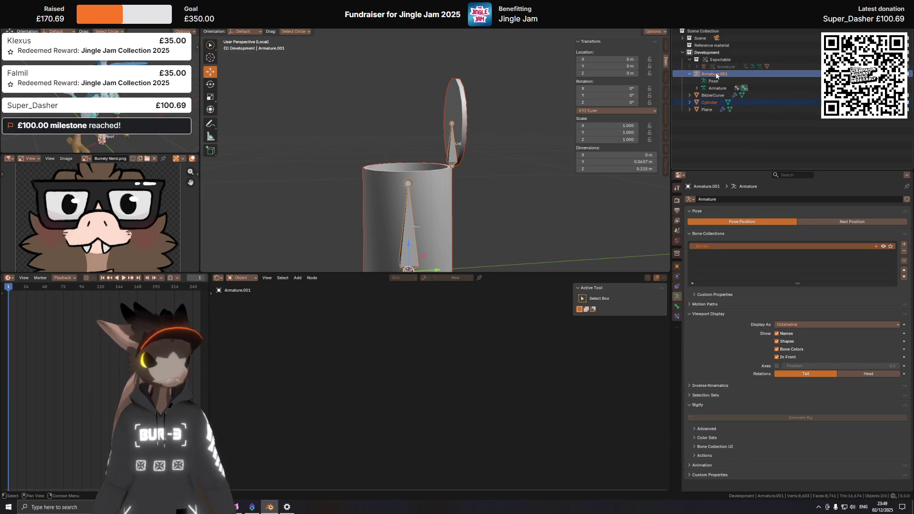
pyautogui.click(762, 75)
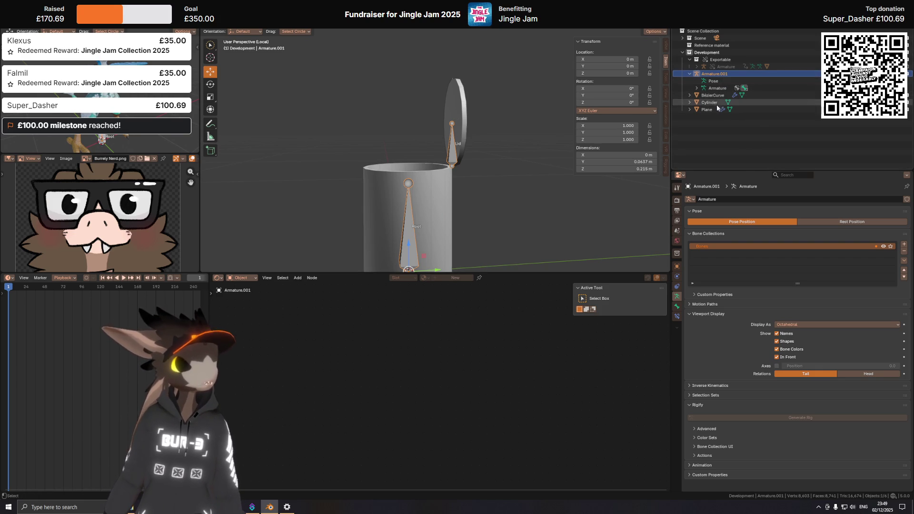
# Select Cylinder and frame it, closing in on where the lid meets the can.
pyautogui.click(717, 103)
pyautogui.press('KP_Decimal')
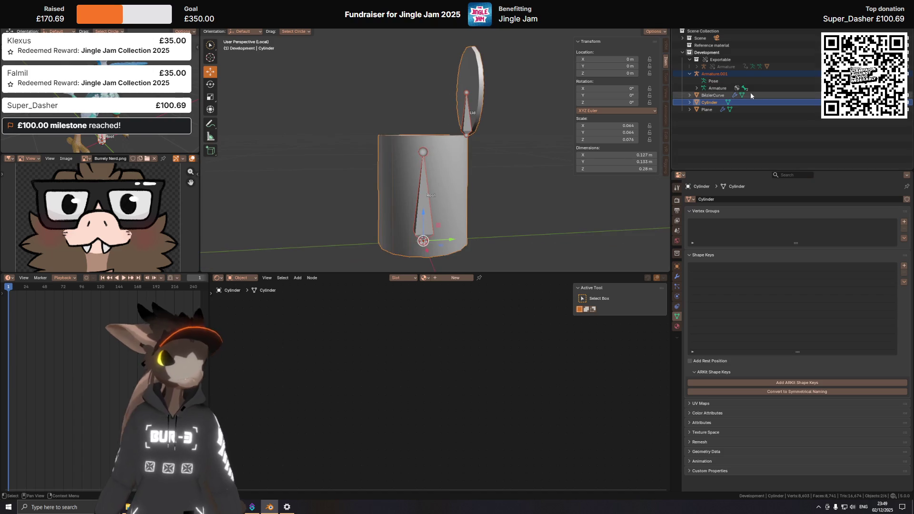
pyautogui.moveTo(481, 169)
pyautogui.keyDown('shift'); pyautogui.mouseDown(button='middle')
pyautogui.moveTo(465, 150)
pyautogui.moveTo(460, 169)
pyautogui.mouseUp(button='middle'); pyautogui.keyUp('shift')
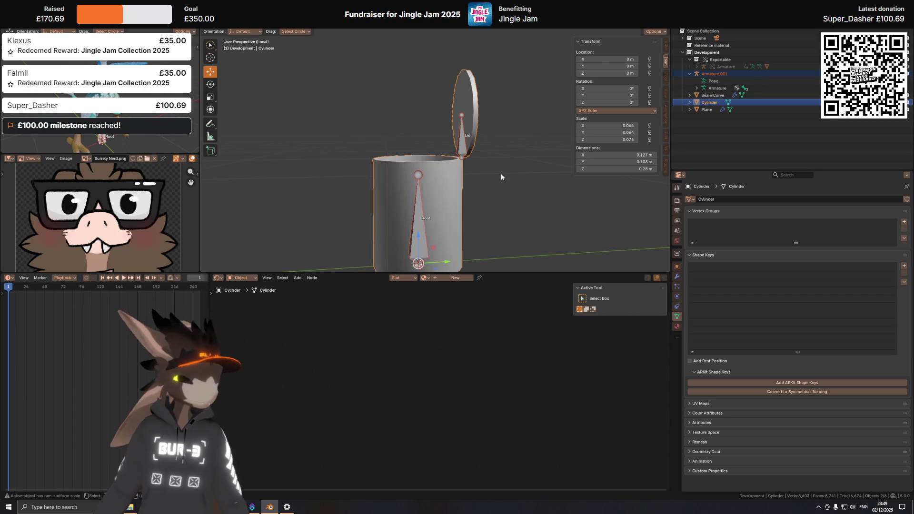
pyautogui.moveTo(501, 173)
pyautogui.keyDown('ctrl'); pyautogui.mouseDown(button='middle')
pyautogui.moveTo(465, 144)
pyautogui.moveTo(458, 180)
pyautogui.moveTo(469, 169)
pyautogui.moveTo(444, 174)
pyautogui.moveTo(447, 166)
pyautogui.mouseUp(button='middle'); pyautogui.keyUp('ctrl')
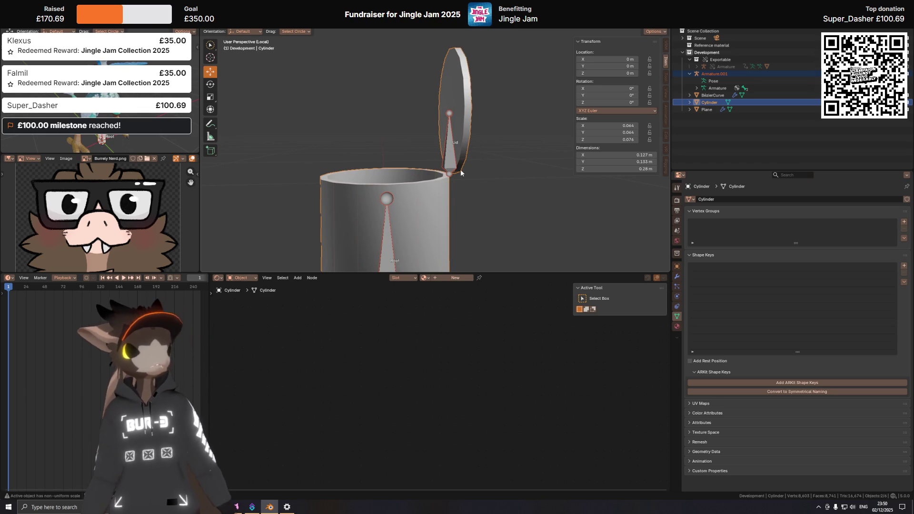
pyautogui.moveTo(461, 173); pyautogui.dragTo(462, 162, button='middle')
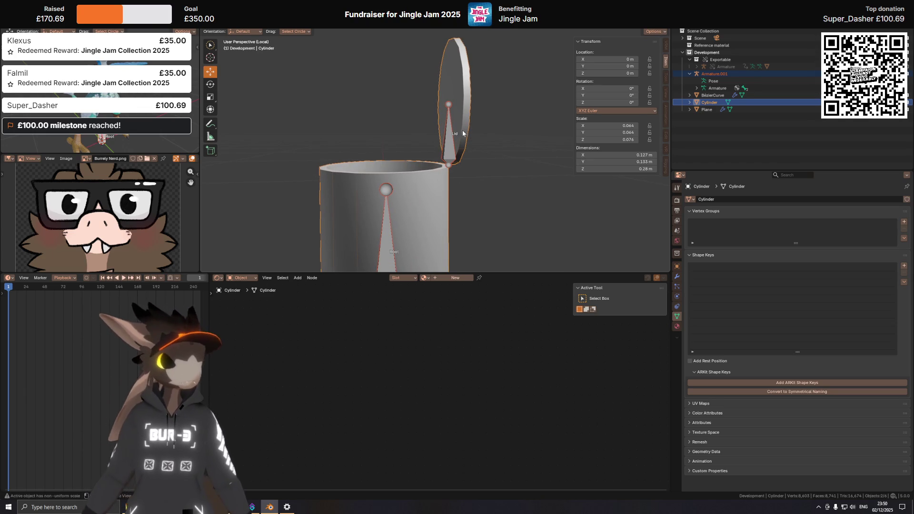
pyautogui.moveTo(462, 162)
pyautogui.mouseDown(button='middle')
pyautogui.moveTo(493, 133)
pyautogui.moveTo(458, 141)
pyautogui.moveTo(468, 161)
pyautogui.moveTo(457, 154)
pyautogui.mouseUp(button='middle')
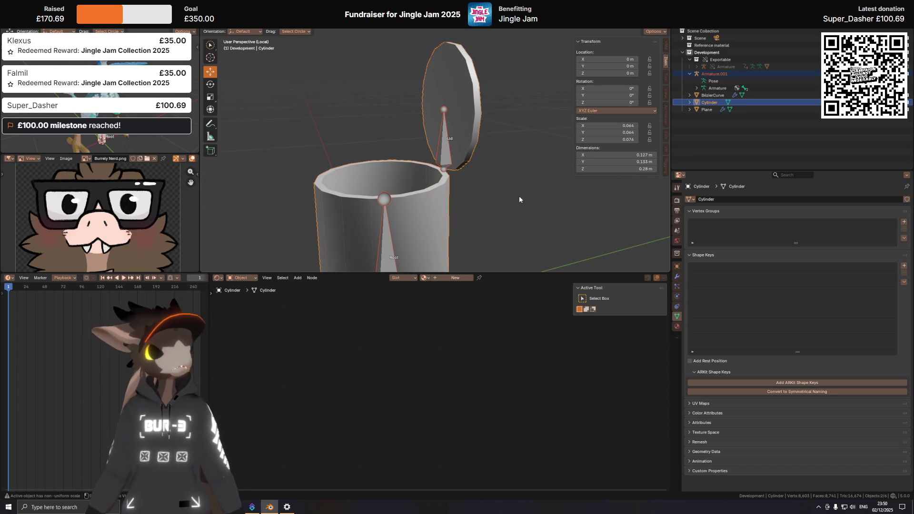
# Open the can's Object menu, then try Ctrl+P Object parenting.
pyautogui.rightClick(528, 150)
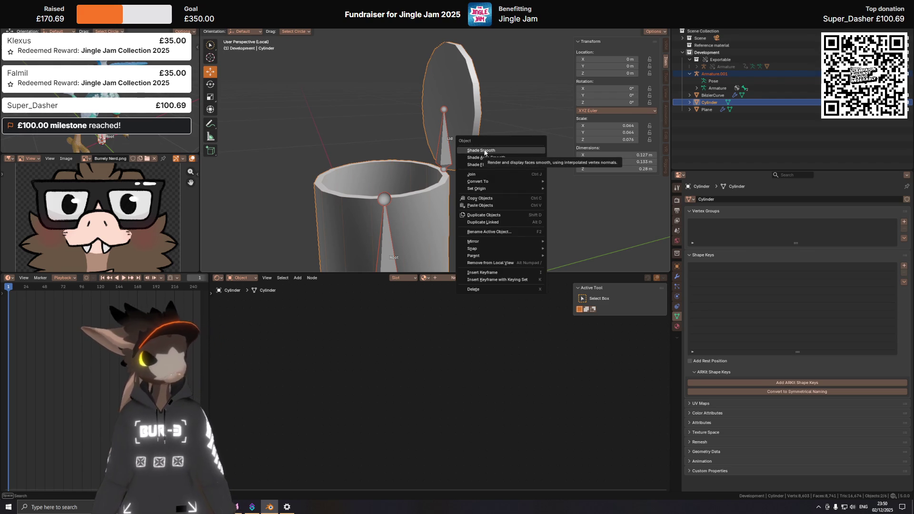
pyautogui.click(462, 119)
pyautogui.moveTo(462, 119); pyautogui.dragTo(473, 153, button='middle')
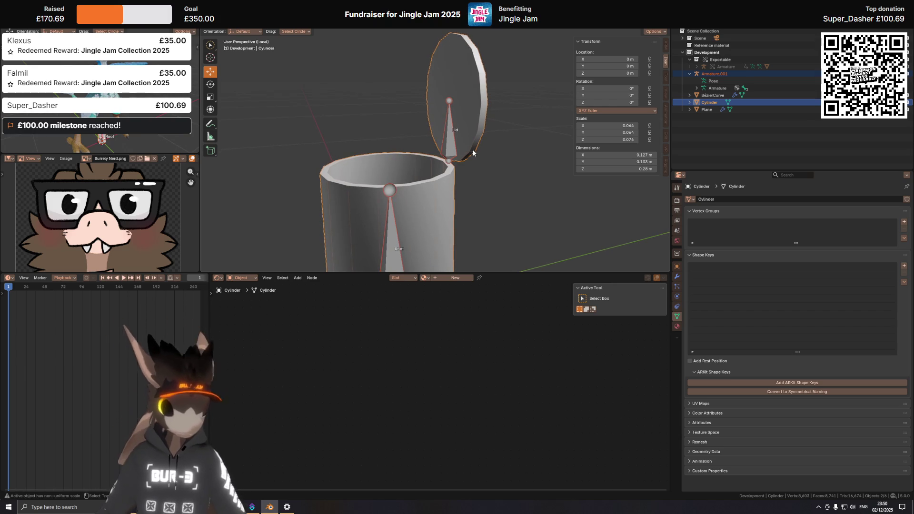
pyautogui.hotkey('ctrl', 'p')
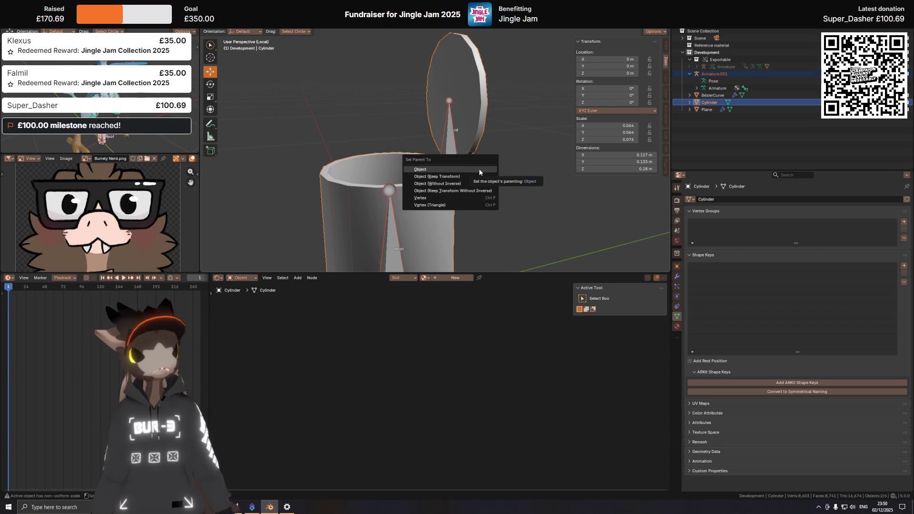
pyautogui.click(479, 168)
pyautogui.moveTo(512, 153); pyautogui.dragTo(505, 154, button='middle')
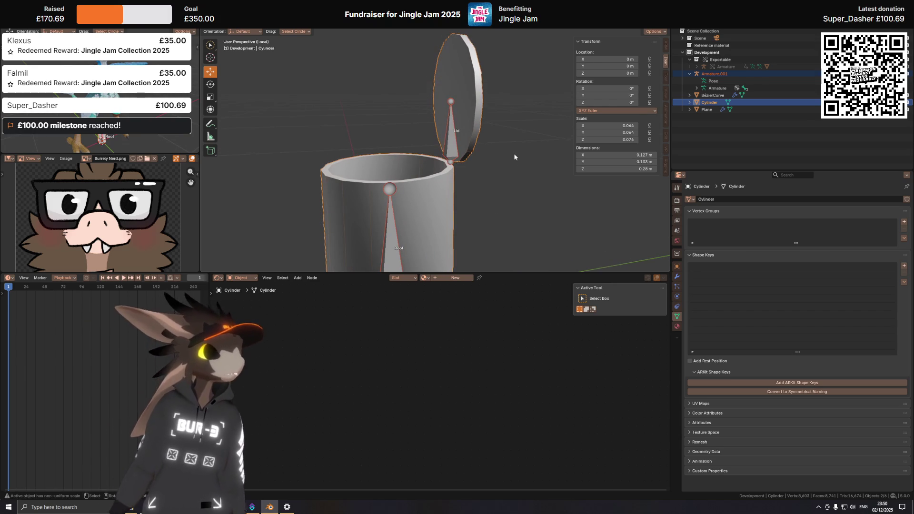
# Retry Object parenting, then select Cylinder with Armature.001 as the active parent target.
pyautogui.hotkey('ctrl', 'p')
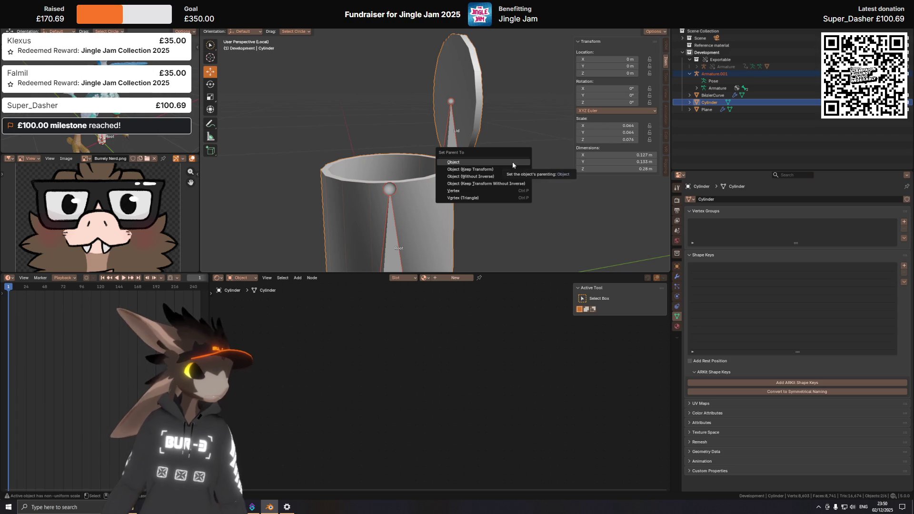
pyautogui.click(512, 162)
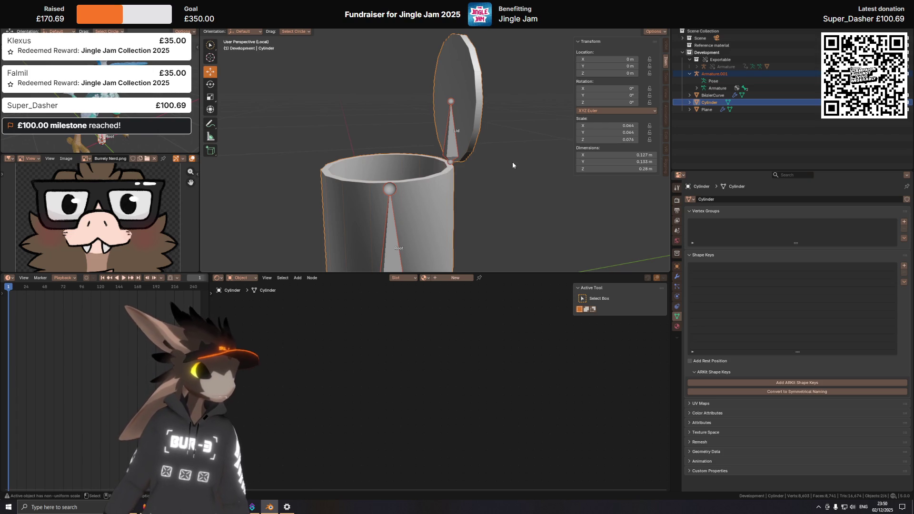
pyautogui.keyDown('shift'); pyautogui.click(461, 146); pyautogui.keyUp('shift')
pyautogui.hotkey('ctrl', 'p')
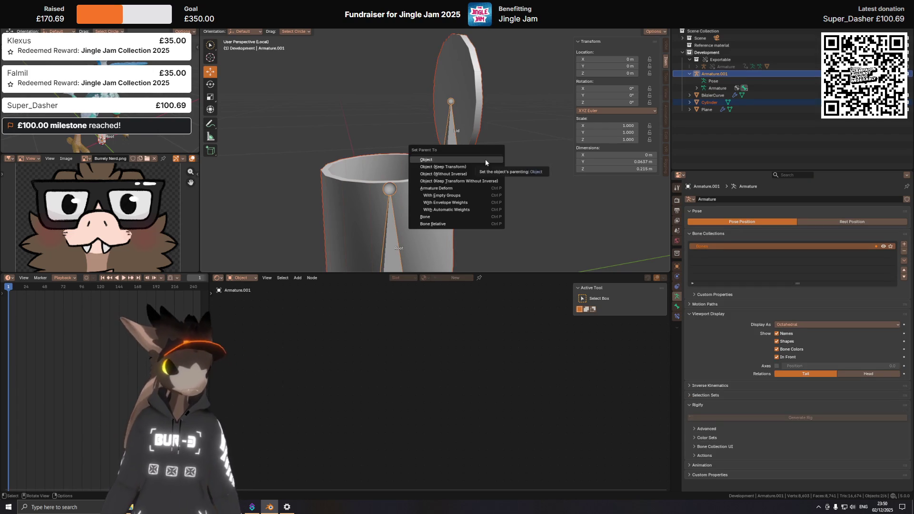
pyautogui.click(485, 160)
pyautogui.click(475, 115)
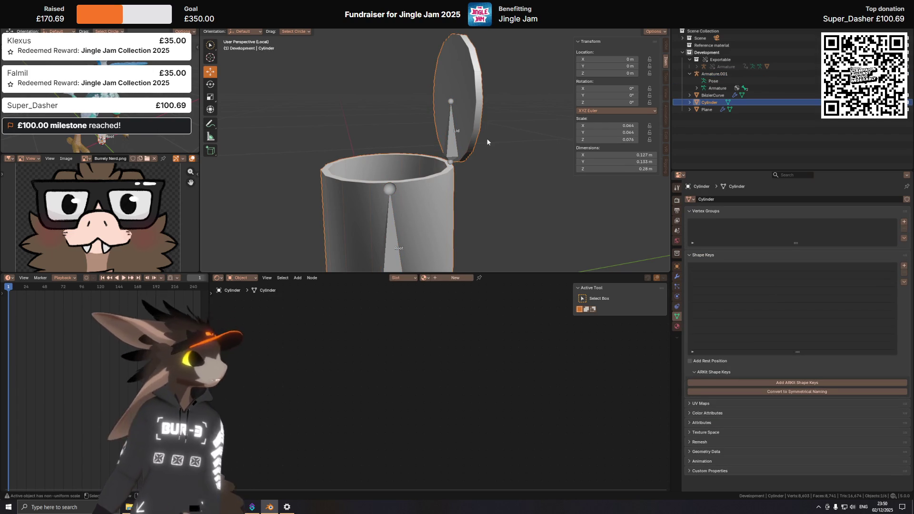
pyautogui.keyDown('shift'); pyautogui.click(455, 142); pyautogui.keyUp('shift')
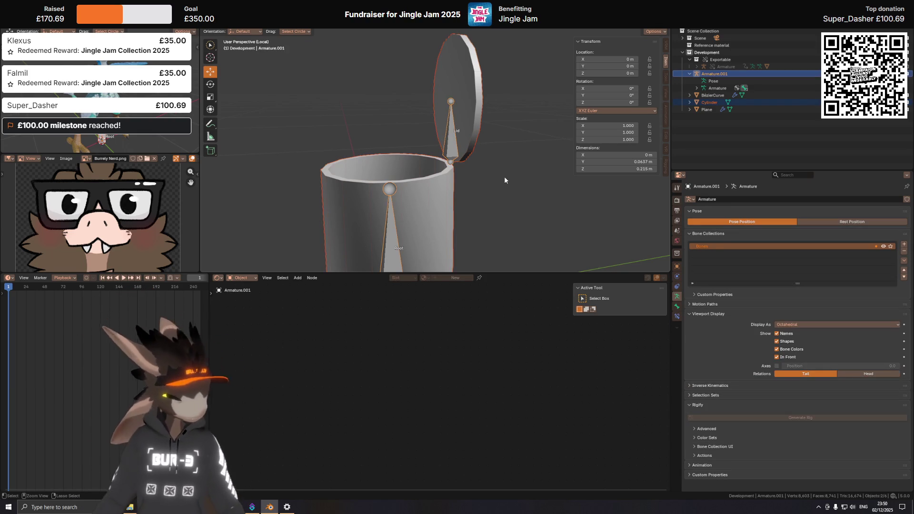
# Show the Set Parent To menu for Cylinder and Armature.001 with Ctrl+P.
pyautogui.hotkey('ctrl', 'p')
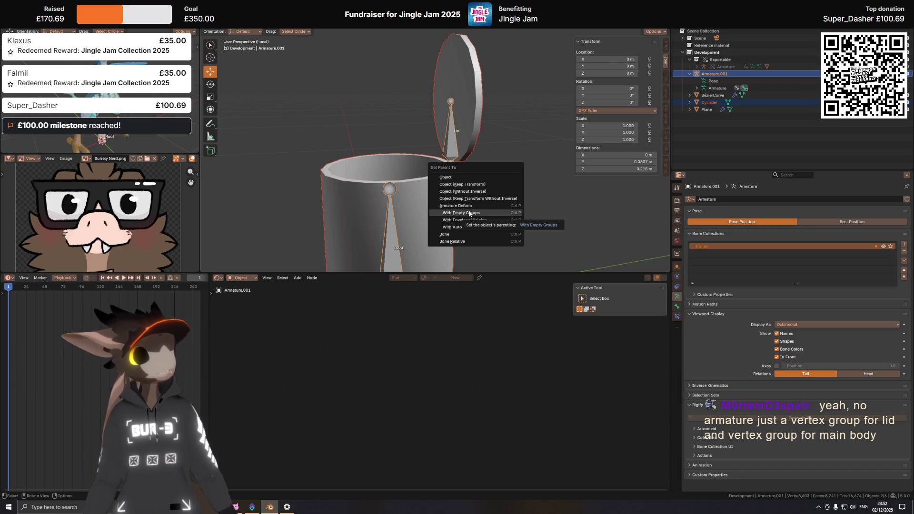
# Parent the can to the armature With Empty Groups and reselect the Cylinder.
pyautogui.click(469, 212)
pyautogui.moveTo(467, 206)
pyautogui.mouseDown(button='middle')
pyautogui.moveTo(465, 166)
pyautogui.moveTo(522, 188)
pyautogui.mouseUp(button='middle')
pyautogui.click(455, 191)
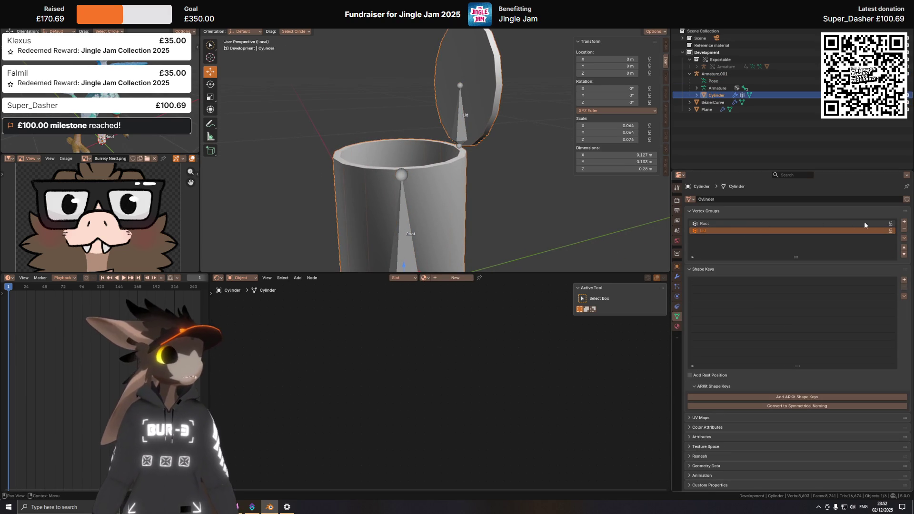
pyautogui.scroll(-3, 412, 169)
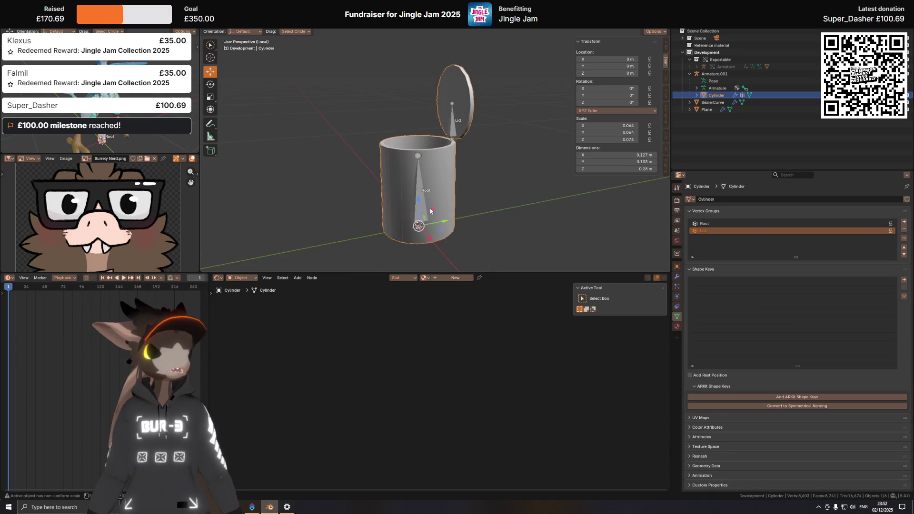
pyautogui.moveTo(466, 122); pyautogui.dragTo(459, 164, button='middle')
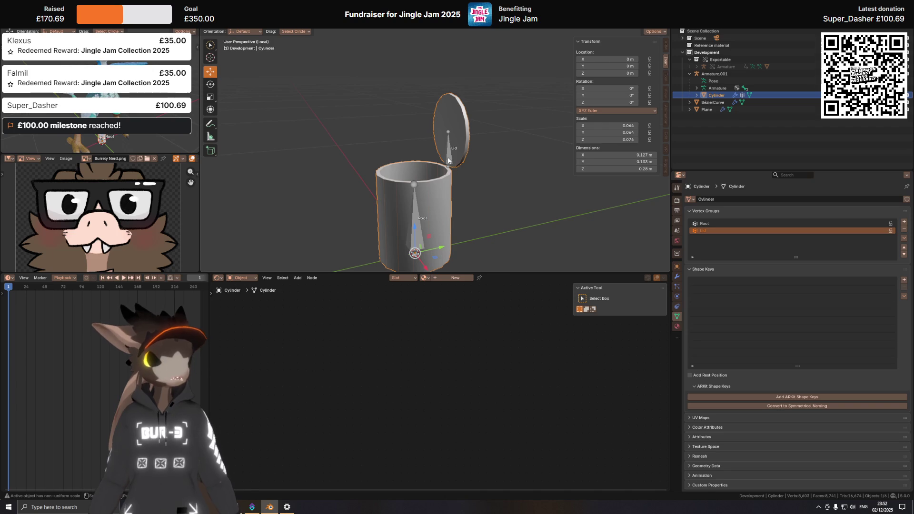
# Rename the armature's Lid bone to Lidle, then show the can's vertex groups.
pyautogui.click(448, 160)
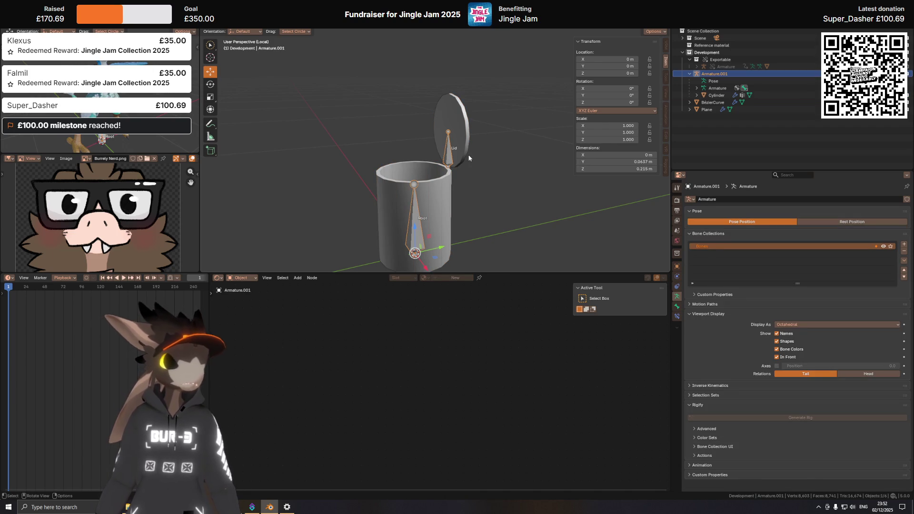
pyautogui.press('Tab')
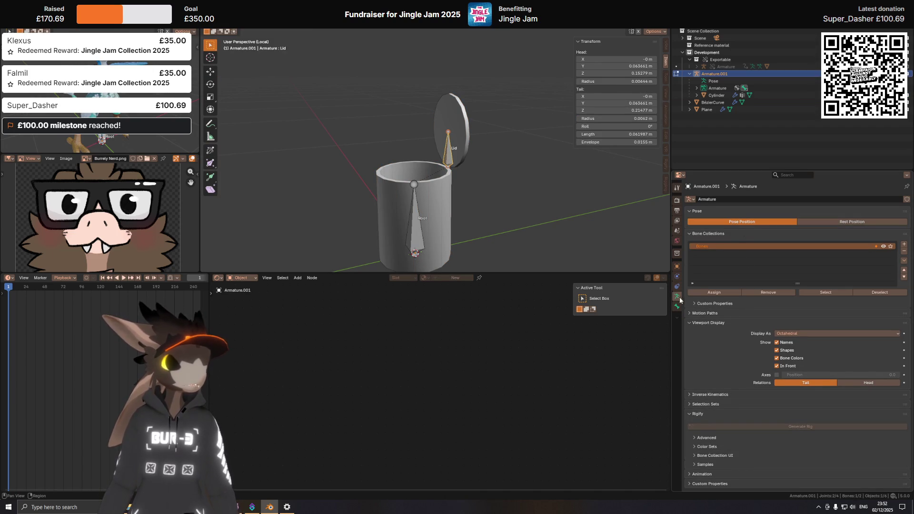
pyautogui.click(677, 307)
pyautogui.click(738, 200)
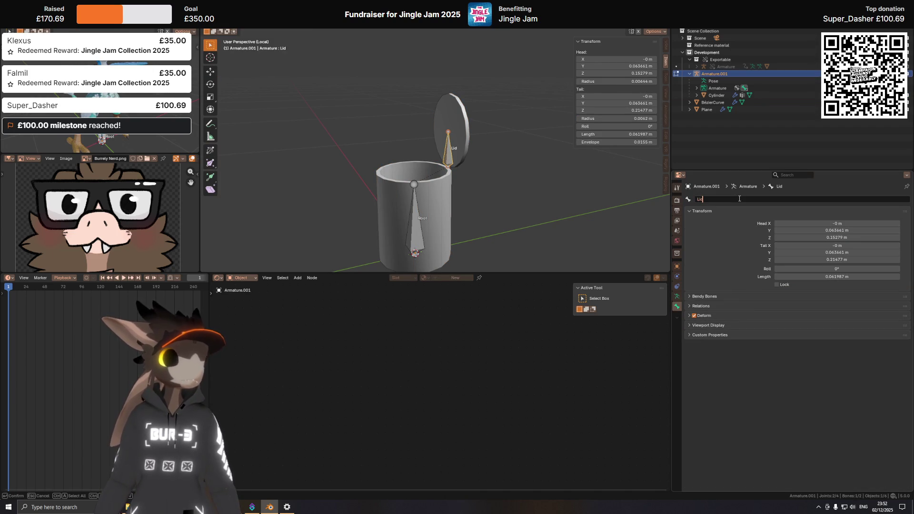
pyautogui.write('le')
pyautogui.press('Return')
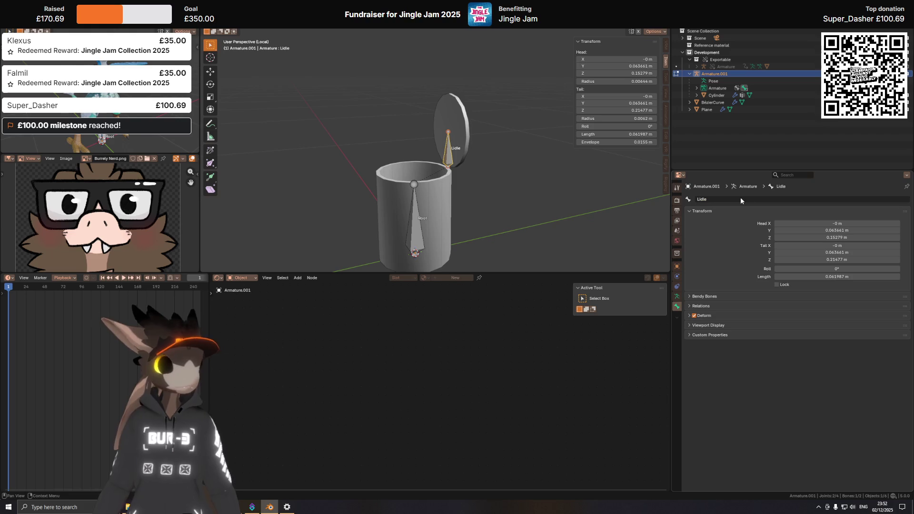
pyautogui.press('Tab')
pyautogui.click(459, 137)
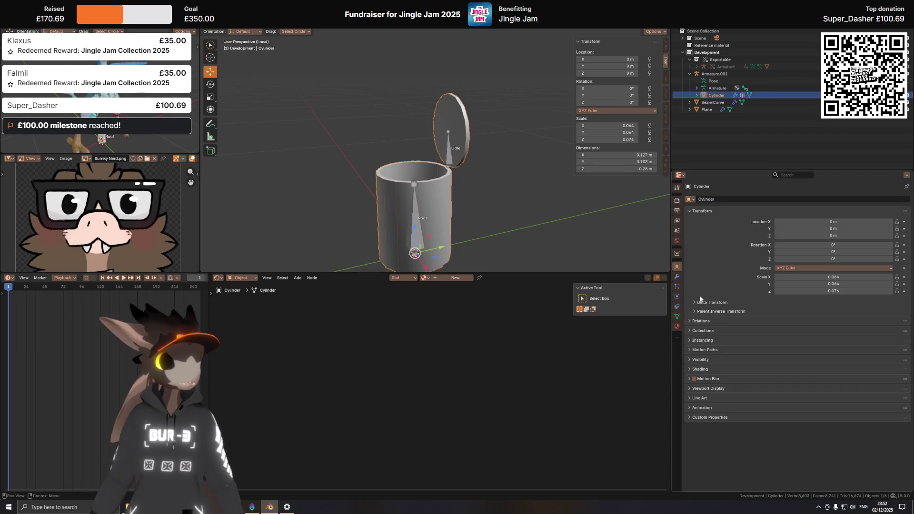
pyautogui.click(677, 317)
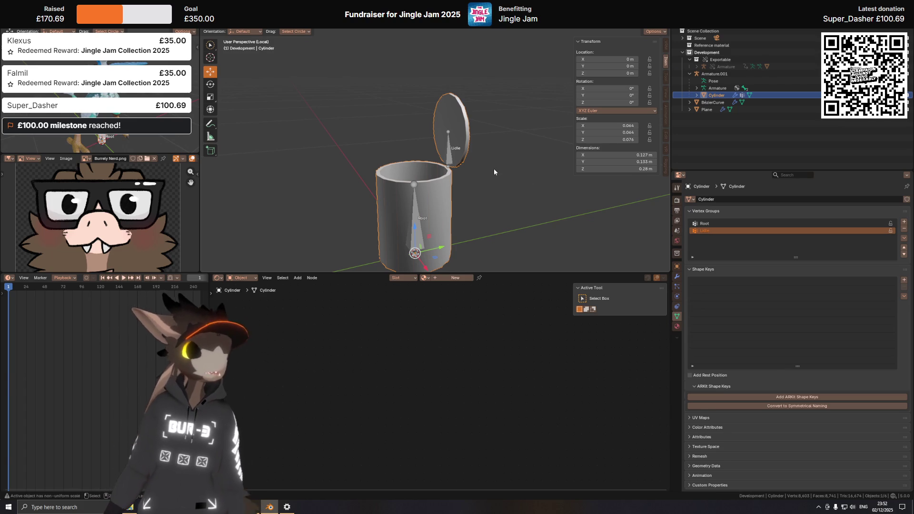
# Apply the can mesh's scale with Ctrl+A so it reads 1.000.
pyautogui.hotkey('ctrl', 'z')
pyautogui.hotkey('ctrl', 'z')
pyautogui.hotkey('ctrl', 'z')
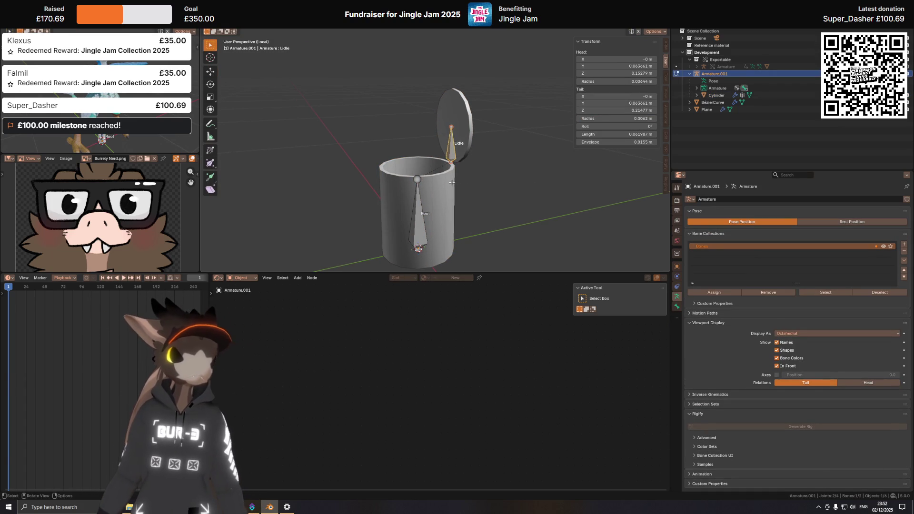
pyautogui.hotkey('ctrl', 'a')
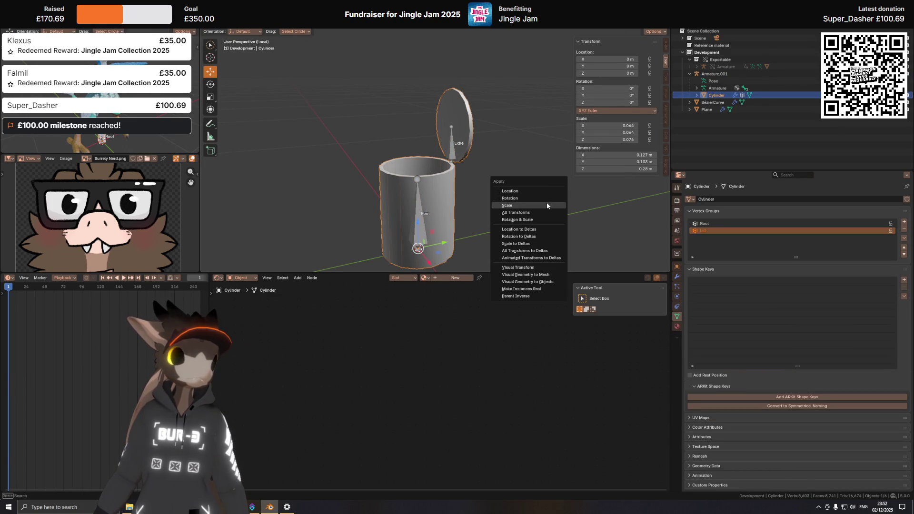
pyautogui.click(538, 204)
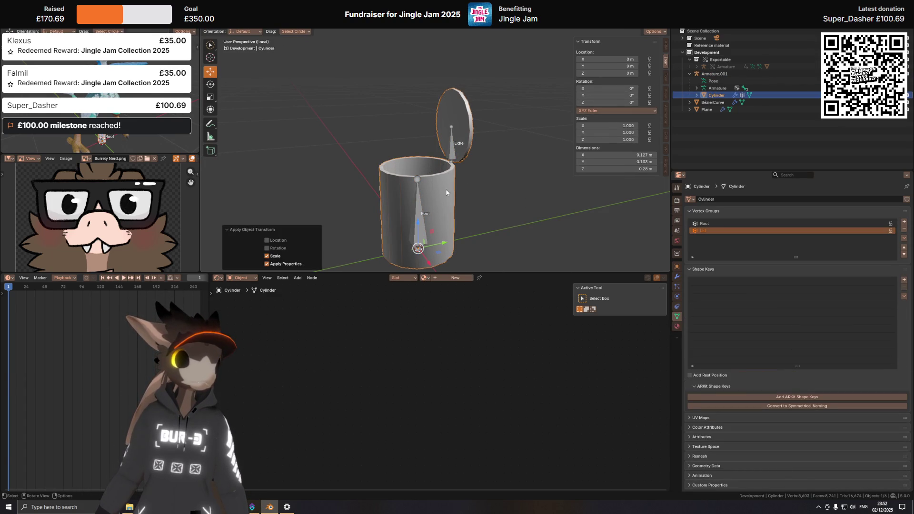
# Check the armature in Edit and Pose Mode, then reselect the Cylinder in Object Mode.
pyautogui.click(451, 156)
pyautogui.moveTo(450, 155)
pyautogui.mouseDown(button='middle')
pyautogui.moveTo(433, 184)
pyautogui.moveTo(444, 180)
pyautogui.mouseUp(button='middle')
pyautogui.press('Tab')
pyautogui.hotkey('ctrl', 'Tab')
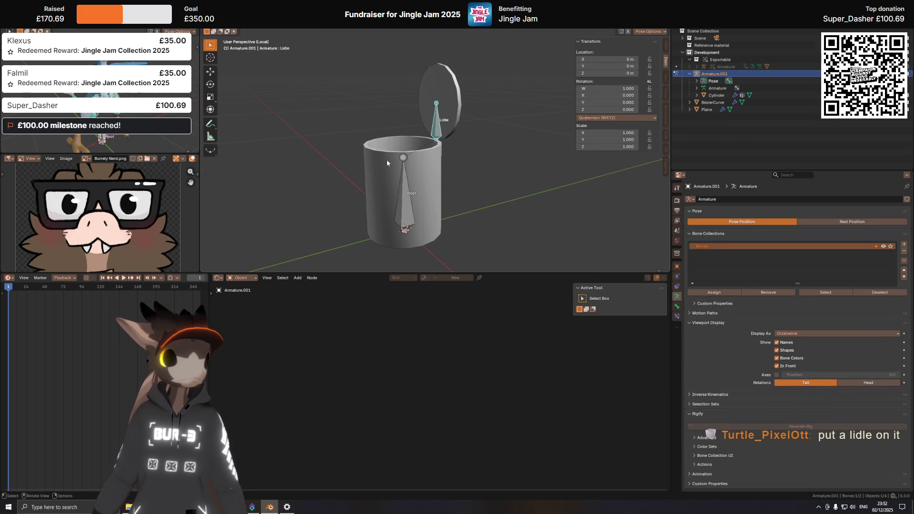
pyautogui.click(441, 166)
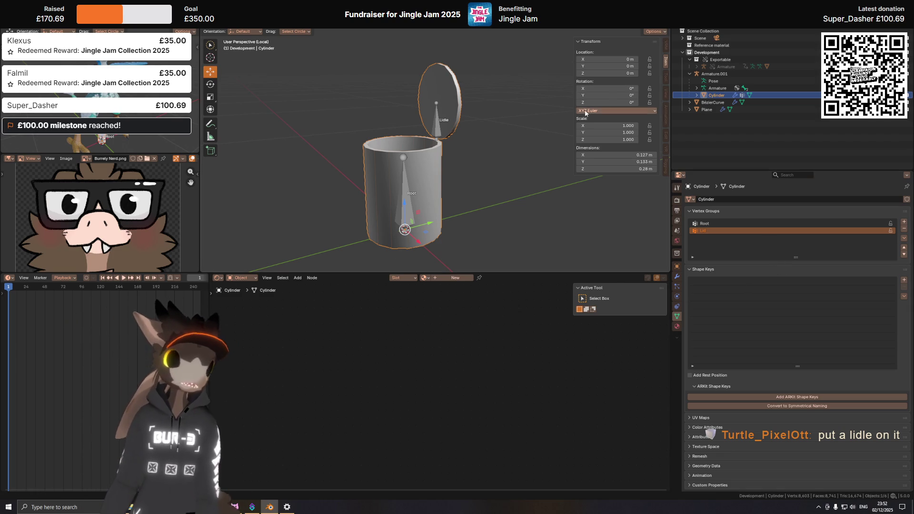
# In Edit Mode, select the whole can body with L and make Root the active group.
pyautogui.moveTo(476, 115); pyautogui.dragTo(518, 180, button='middle')
pyautogui.press('Tab')
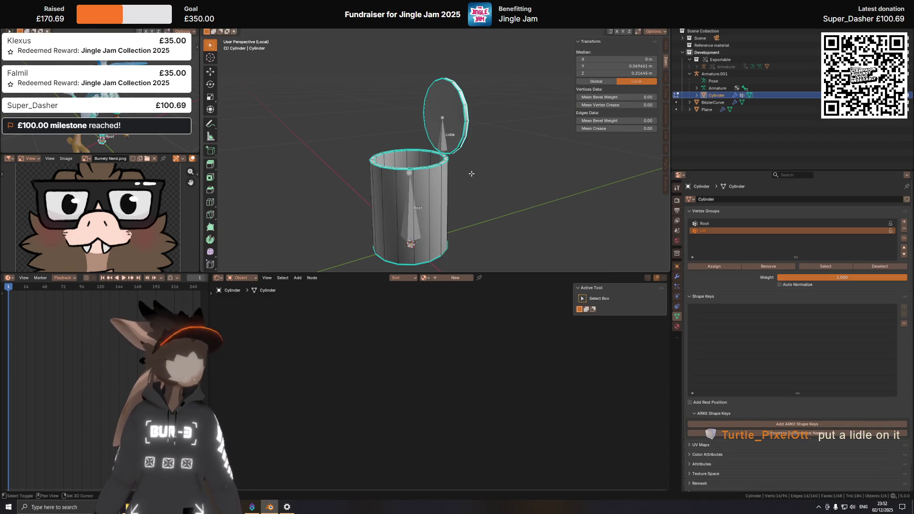
pyautogui.moveTo(482, 155); pyautogui.dragTo(481, 156, button='middle')
pyautogui.click(438, 180)
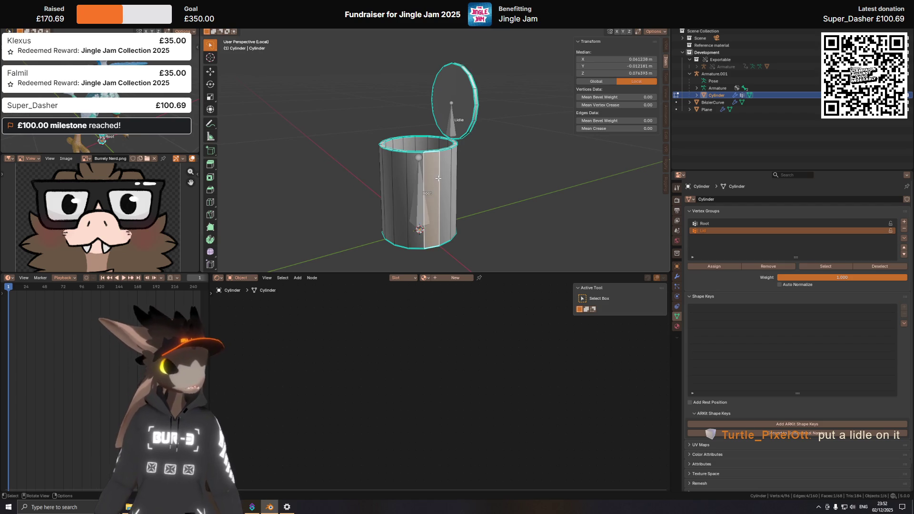
pyautogui.press('l')
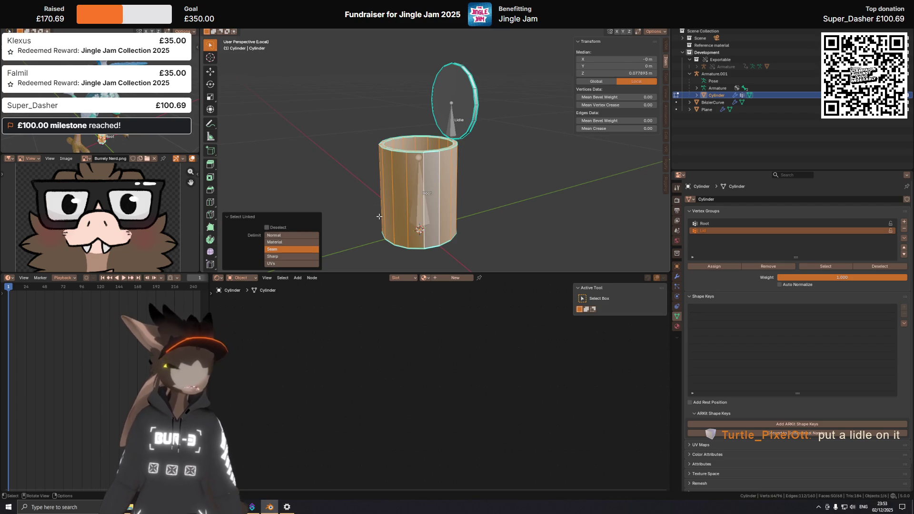
pyautogui.hotkey('ctrl', 'z')
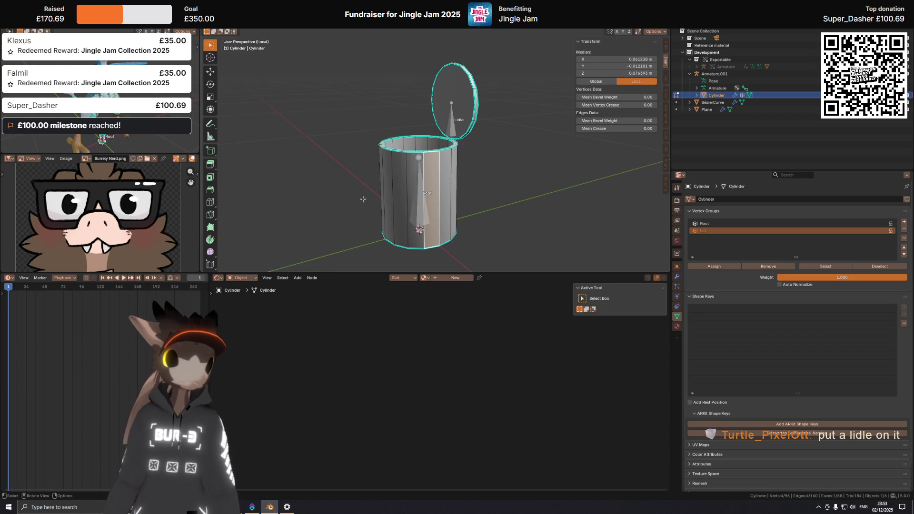
pyautogui.press('l')
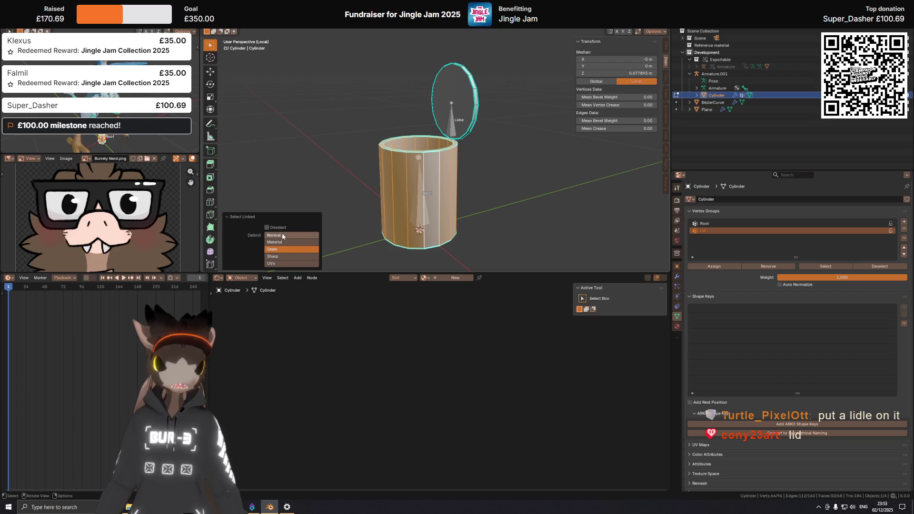
pyautogui.click(726, 224)
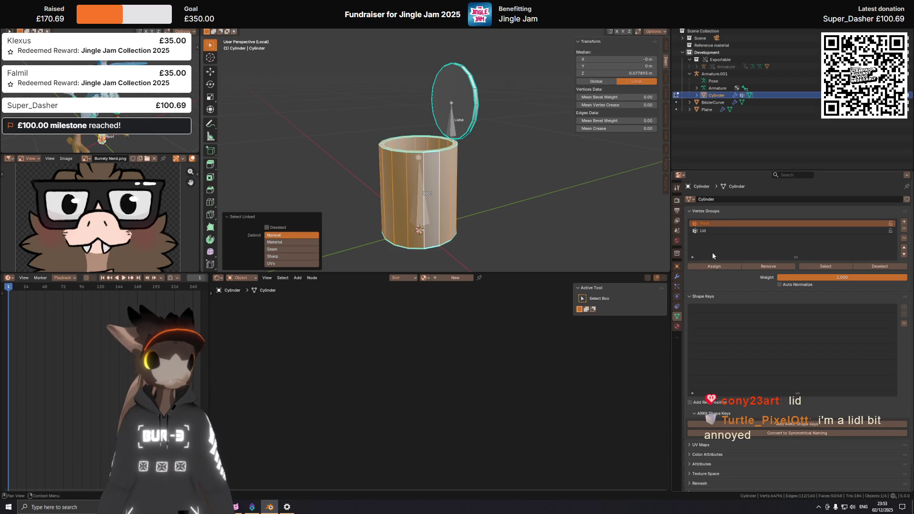
pyautogui.click(664, 32)
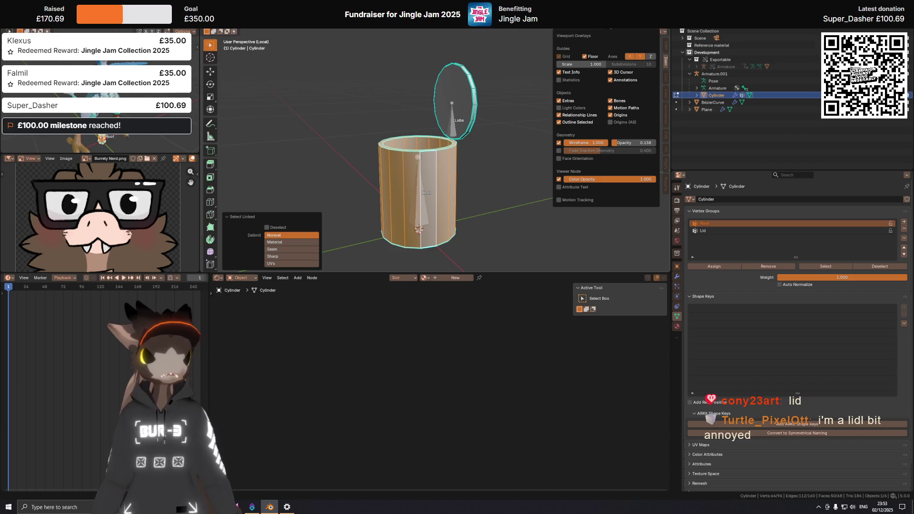
# Turn on Vertex Group Weights overlay and assign the can body to Root.
pyautogui.click(668, 31)
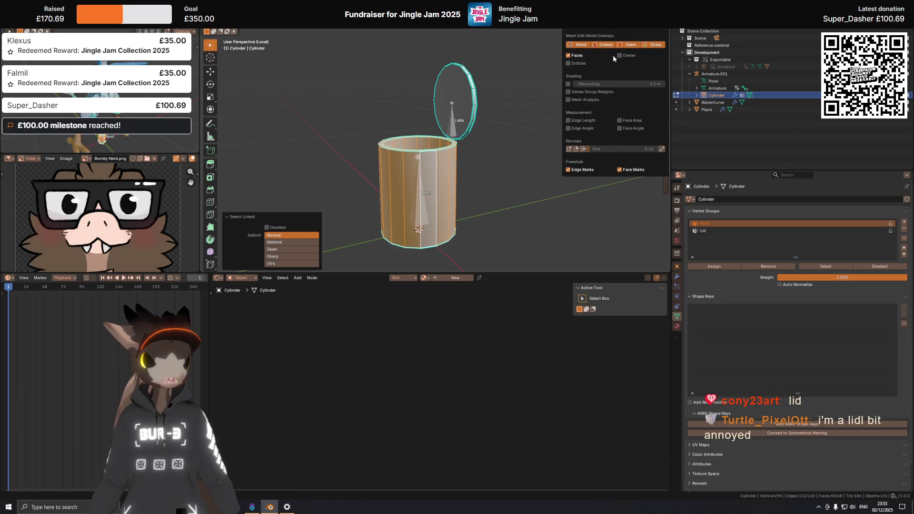
pyautogui.click(603, 91)
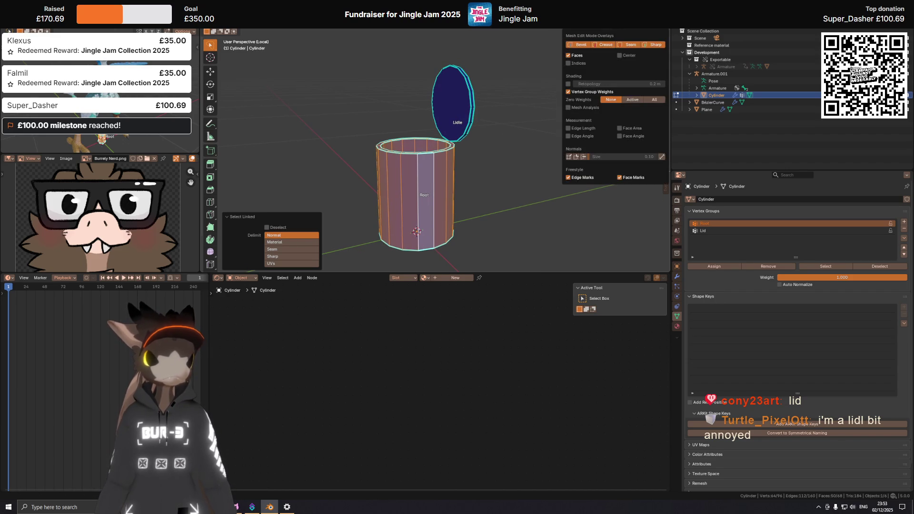
pyautogui.click(668, 31)
pyautogui.click(658, 32)
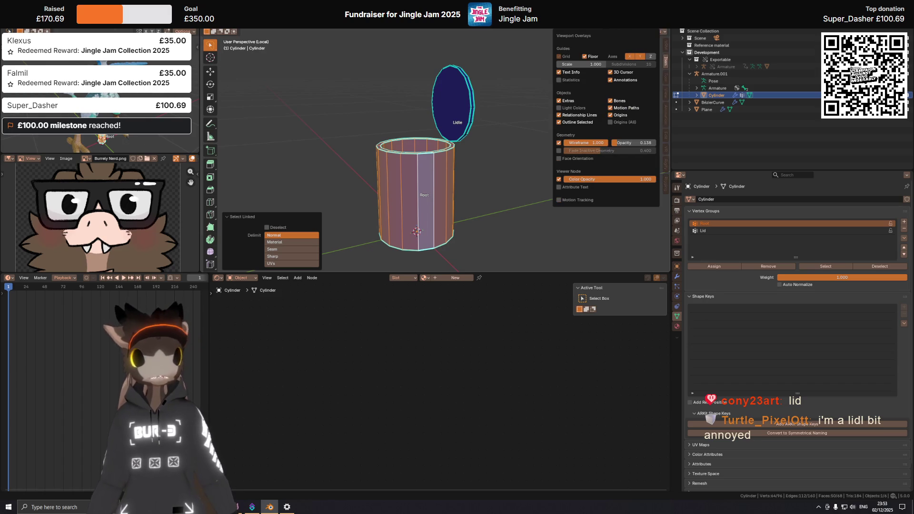
pyautogui.click(668, 32)
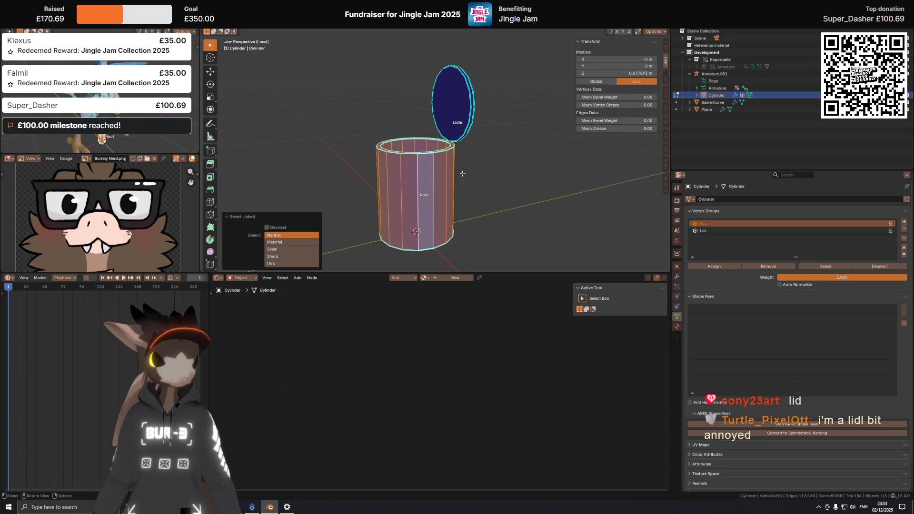
pyautogui.moveTo(459, 171)
pyautogui.mouseDown(button='middle')
pyautogui.moveTo(484, 141)
pyautogui.moveTo(481, 157)
pyautogui.mouseUp(button='middle')
pyautogui.click(725, 266)
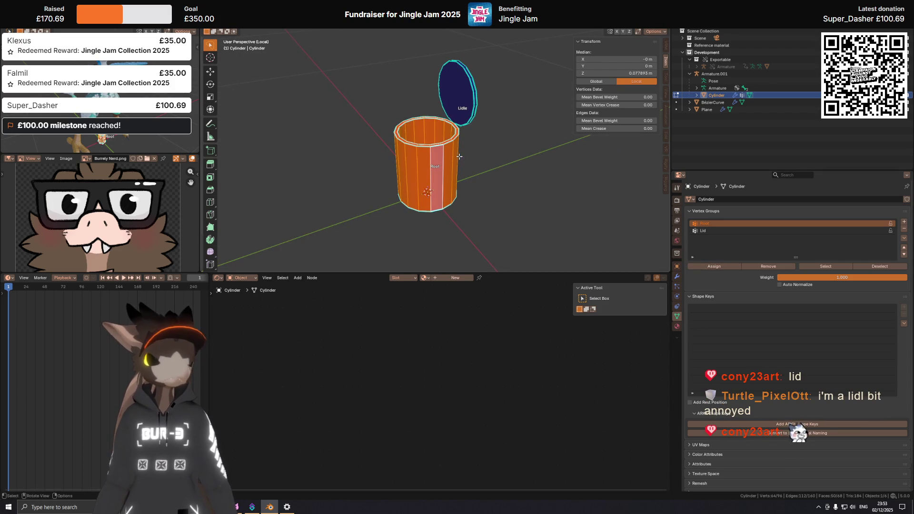
# Select the lid's faces with L and assign them to the Lid group.
pyautogui.press('Tab')
pyautogui.press('Tab')
pyautogui.scroll(2, 471, 135)
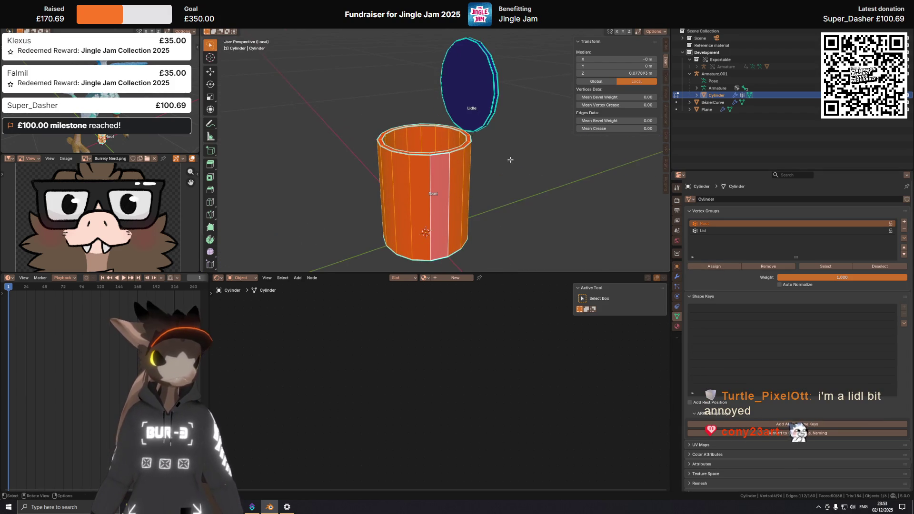
pyautogui.click(525, 168)
pyautogui.moveTo(526, 167); pyautogui.dragTo(519, 166, button='middle')
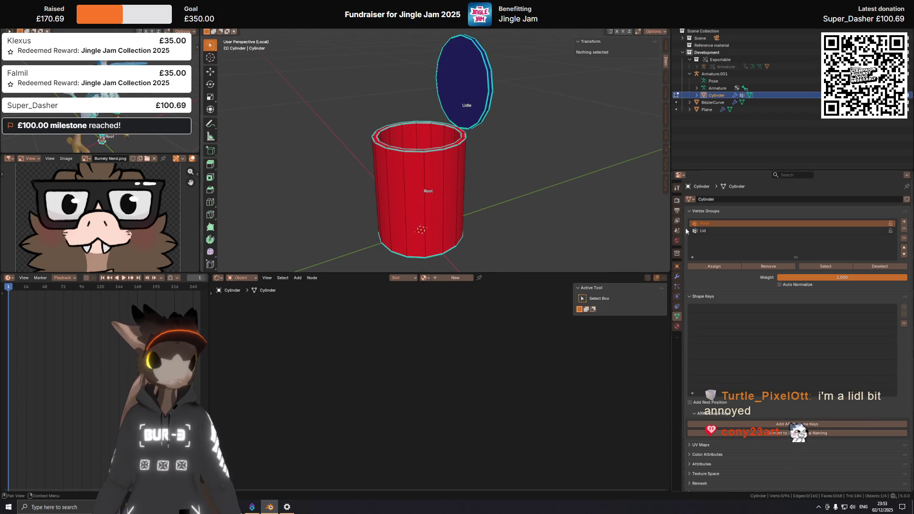
pyautogui.click(719, 232)
pyautogui.moveTo(457, 124)
pyautogui.mouseDown(button='middle')
pyautogui.moveTo(448, 121)
pyautogui.moveTo(455, 115)
pyautogui.mouseUp(button='middle')
pyautogui.press('l')
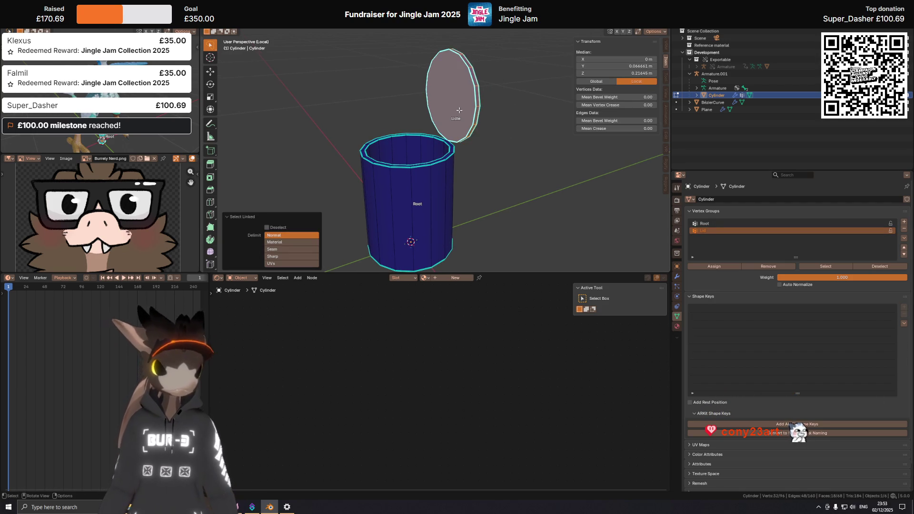
pyautogui.click(714, 266)
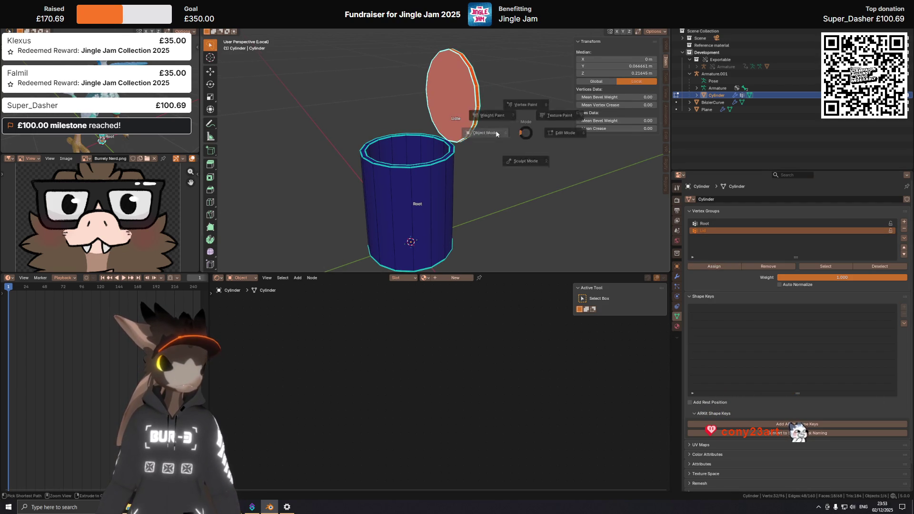
# Leave Edit Mode and put the armature into Pose Mode.
pyautogui.press('Tab')
pyautogui.click(456, 107)
pyautogui.hotkey('ctrl', 'Tab')
# Test-rotate the Lidle bone around X, cancel, and leave Pose Mode.
pyautogui.click(462, 105)
pyautogui.press('r')
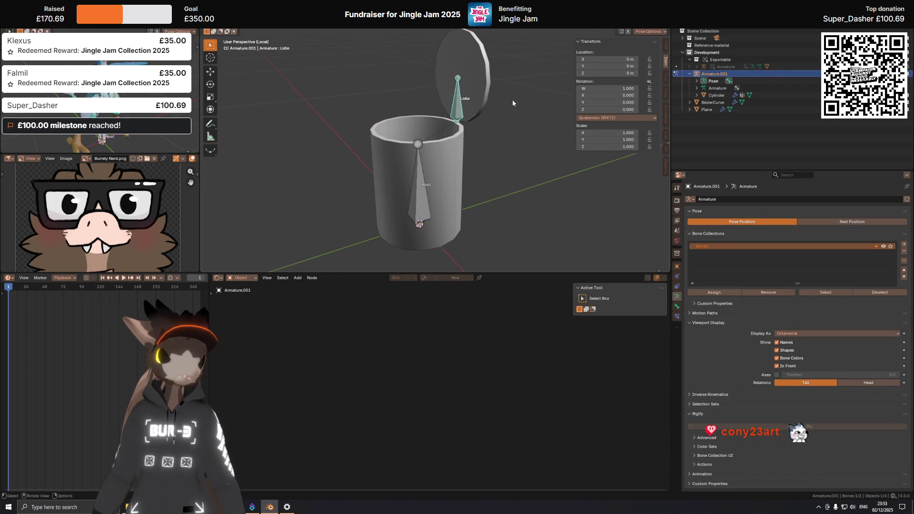
pyautogui.press('x')
pyautogui.press('x')
pyautogui.press('Escape')
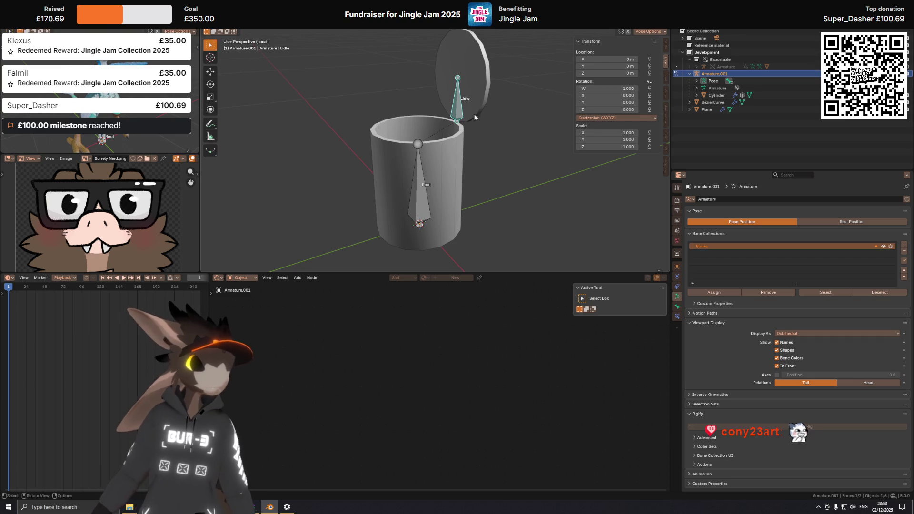
pyautogui.moveTo(473, 113); pyautogui.dragTo(433, 47, button='middle')
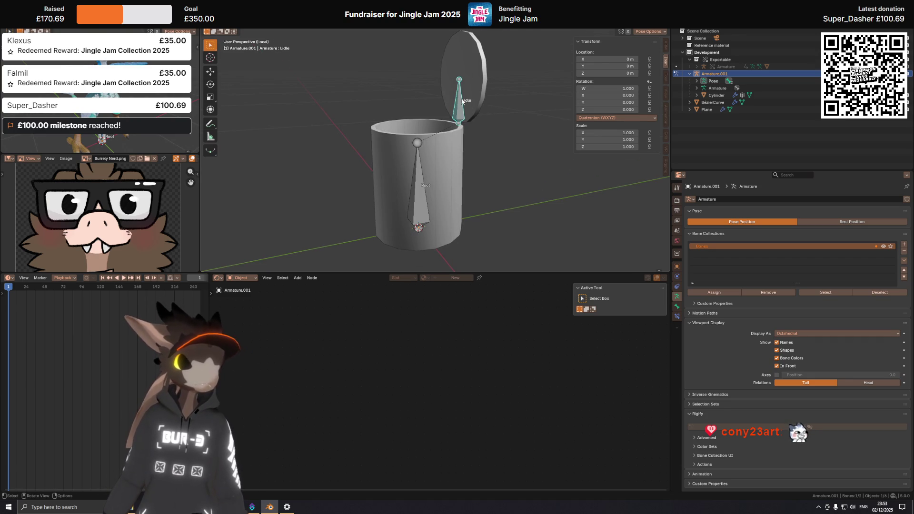
pyautogui.press('r')
pyautogui.press('x')
pyautogui.press('Escape')
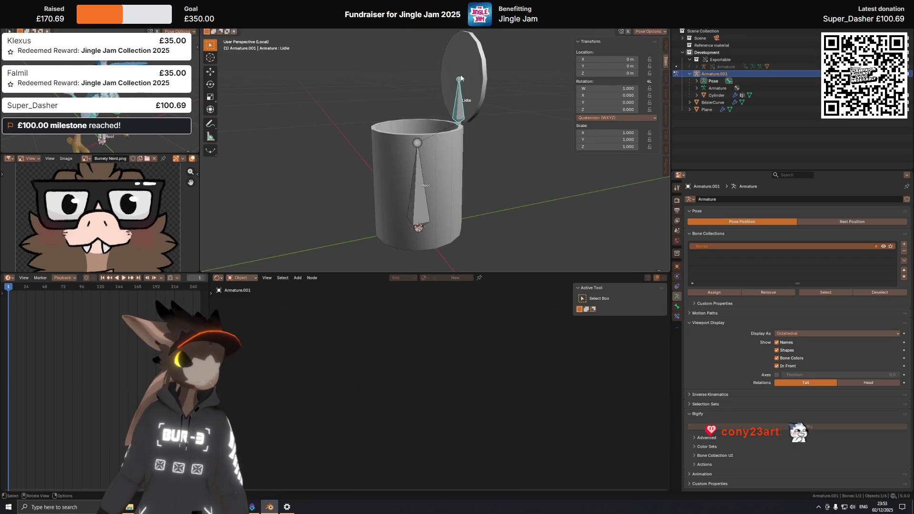
pyautogui.hotkey('ctrl', 'Tab')
pyautogui.click(475, 76)
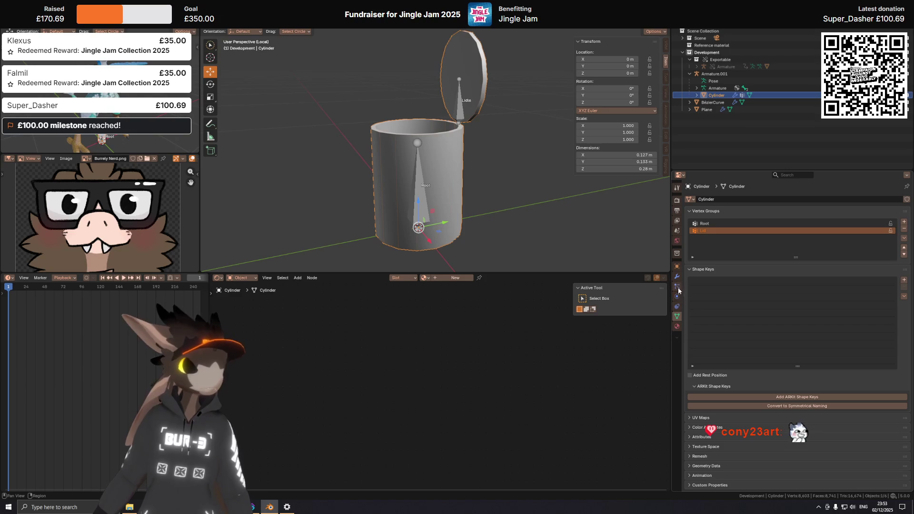
# Rename the Lidle bone to Lid in Edit Mode, then enter Pose Mode.
pyautogui.click(471, 113)
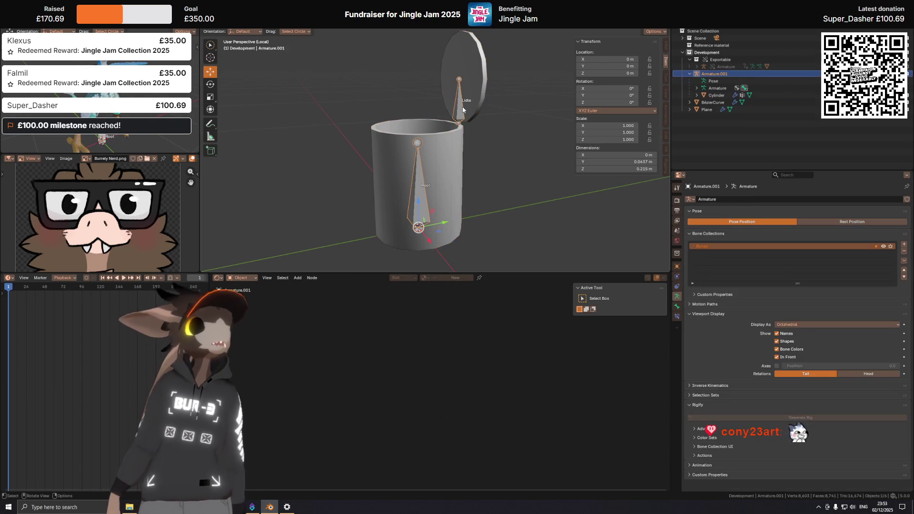
pyautogui.press('Tab')
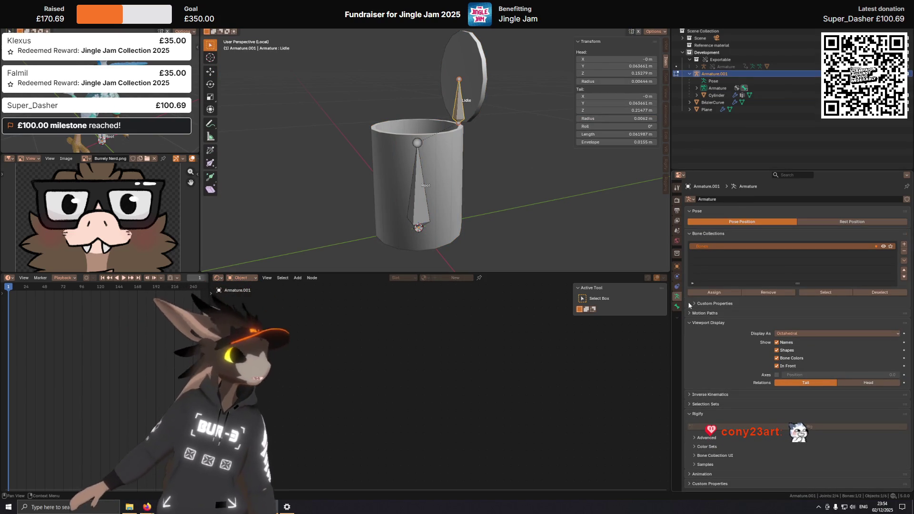
pyautogui.click(677, 306)
pyautogui.click(713, 199)
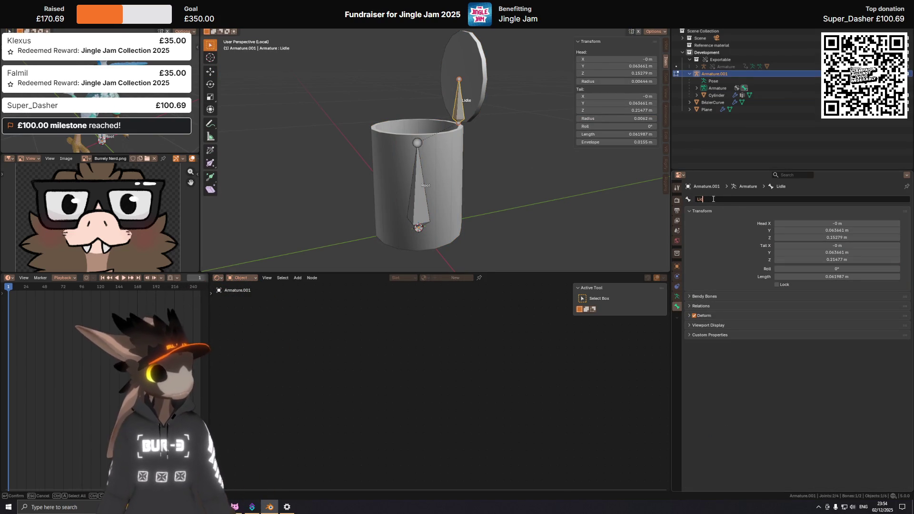
pyautogui.press('Return')
pyautogui.press('Tab')
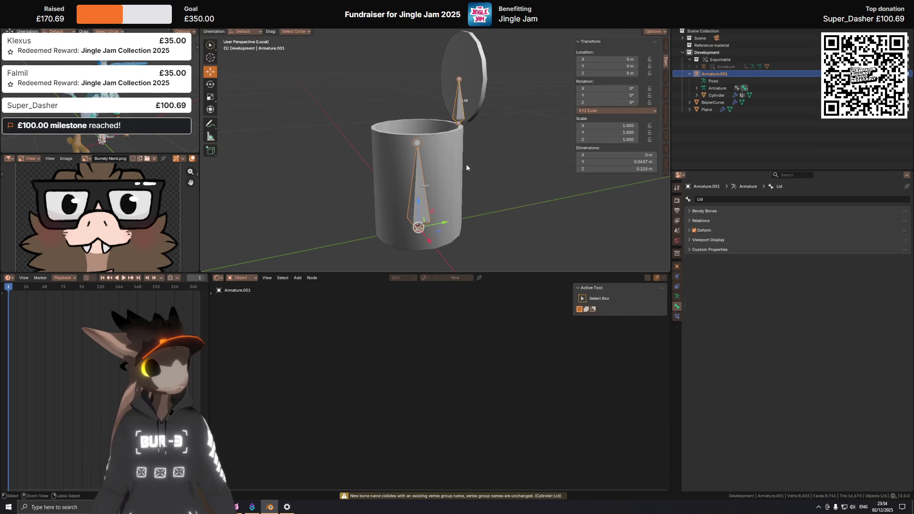
pyautogui.keyDown('shift'); pyautogui.moveTo(575, 187); pyautogui.dragTo(570, 215, button='middle'); pyautogui.keyUp('shift')
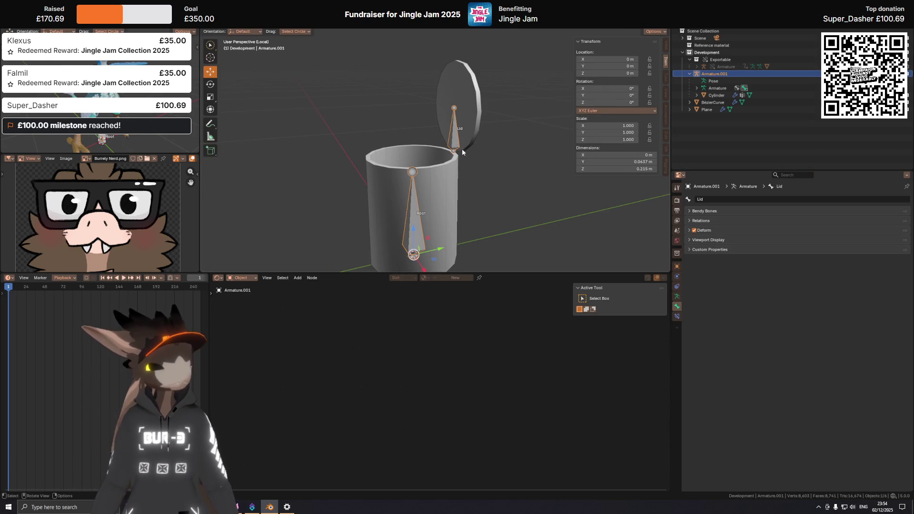
pyautogui.hotkey('ctrl', 'Tab')
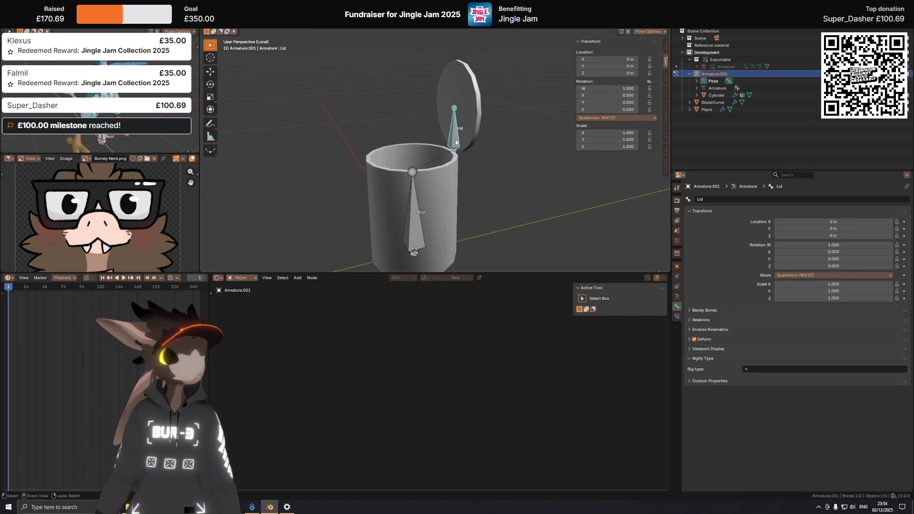
# Rotate the Lid bone around X and inspect it side-on with overlays hidden.
pyautogui.press('r')
pyautogui.press('x')
pyautogui.moveTo(451, 136)
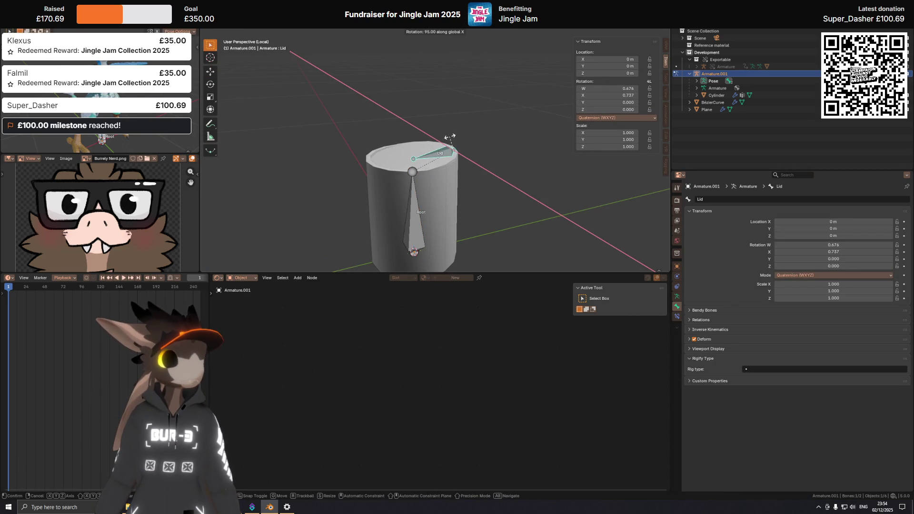
pyautogui.click(451, 135)
pyautogui.hotkey('shift', 'alt', 'z')
pyautogui.scroll(-5, 447, 152)
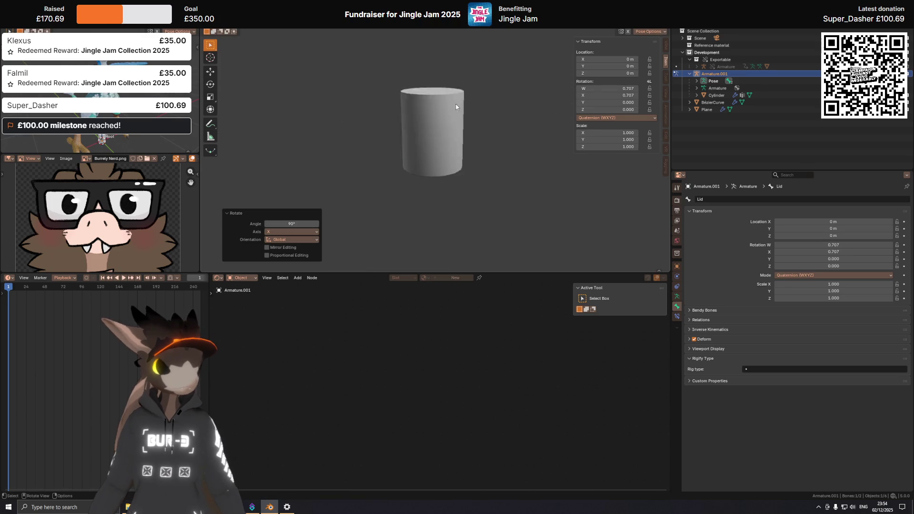
pyautogui.moveTo(439, 143)
pyautogui.mouseDown(button='middle')
pyautogui.moveTo(357, 147)
pyautogui.moveTo(375, 181)
pyautogui.moveTo(419, 124)
pyautogui.moveTo(441, 154)
pyautogui.mouseUp(button='middle')
pyautogui.hotkey('shift', 'alt', 'z')
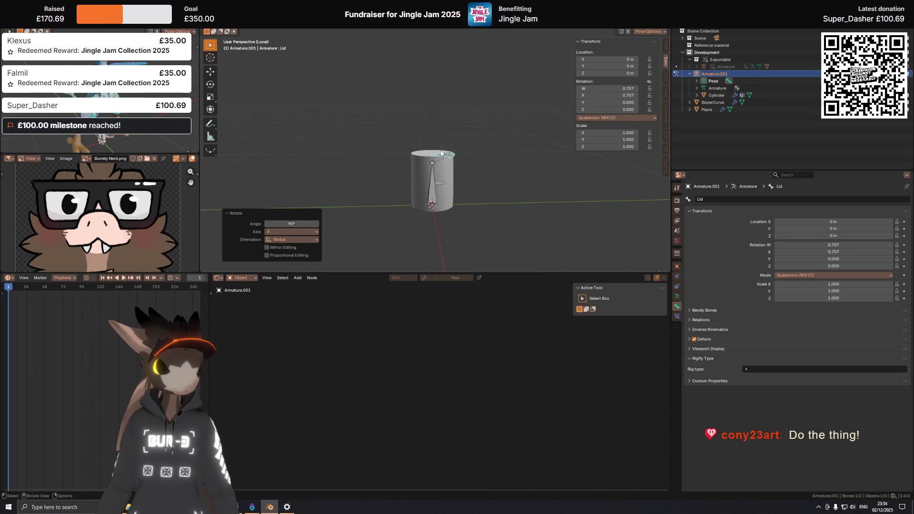
# Rotate the Lid bone back upright on X and bring up Add Bone Constraint.
pyautogui.press('r')
pyautogui.press('x')
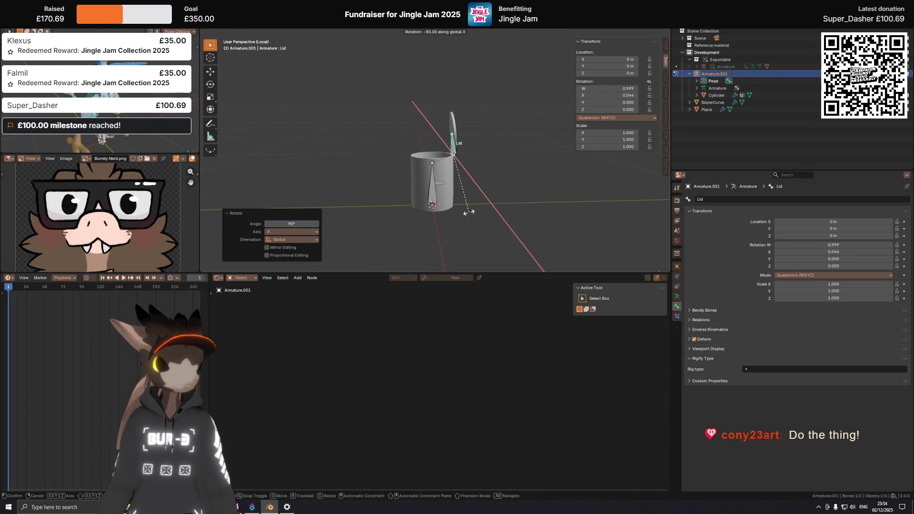
pyautogui.click(467, 215)
pyautogui.moveTo(504, 162); pyautogui.dragTo(494, 159, button='middle')
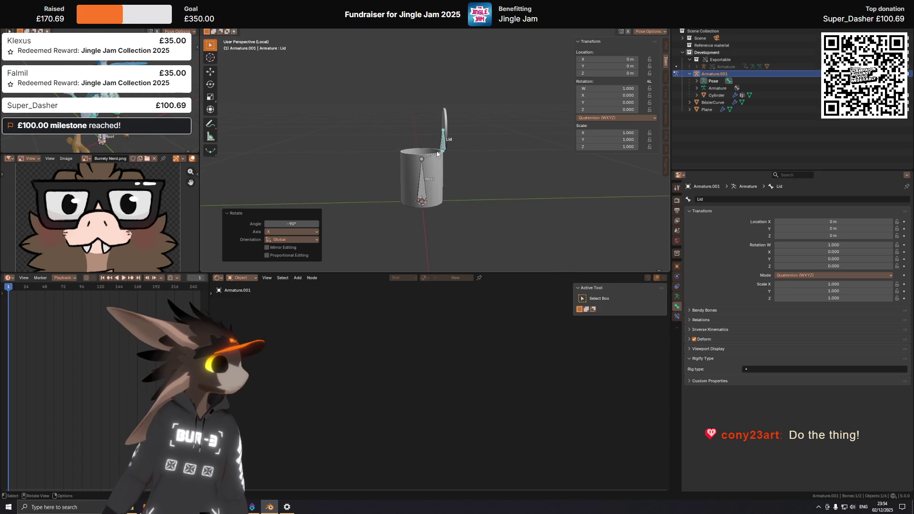
pyautogui.scroll(4, 439, 161)
pyautogui.moveTo(440, 161)
pyautogui.mouseDown(button='middle')
pyautogui.moveTo(483, 165)
pyautogui.moveTo(479, 194)
pyautogui.moveTo(497, 195)
pyautogui.moveTo(489, 196)
pyautogui.mouseUp(button='middle')
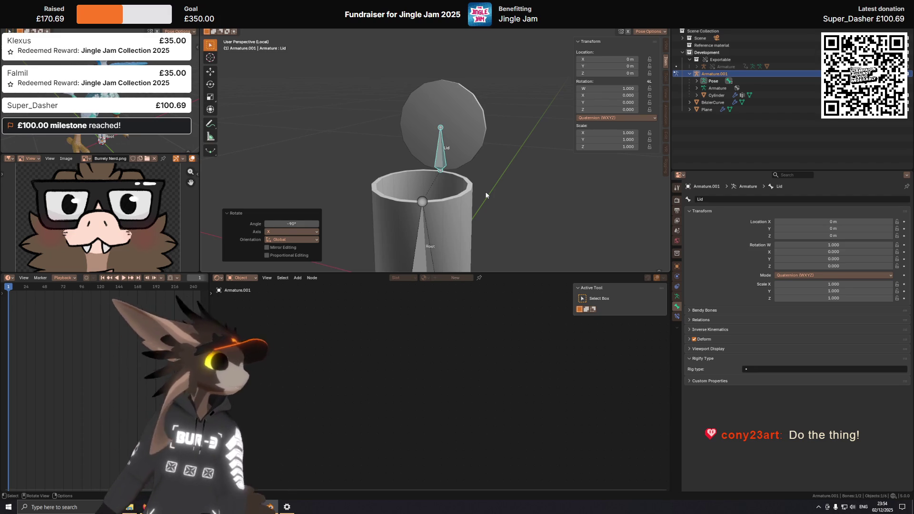
pyautogui.moveTo(477, 179); pyautogui.dragTo(441, 178, button='middle')
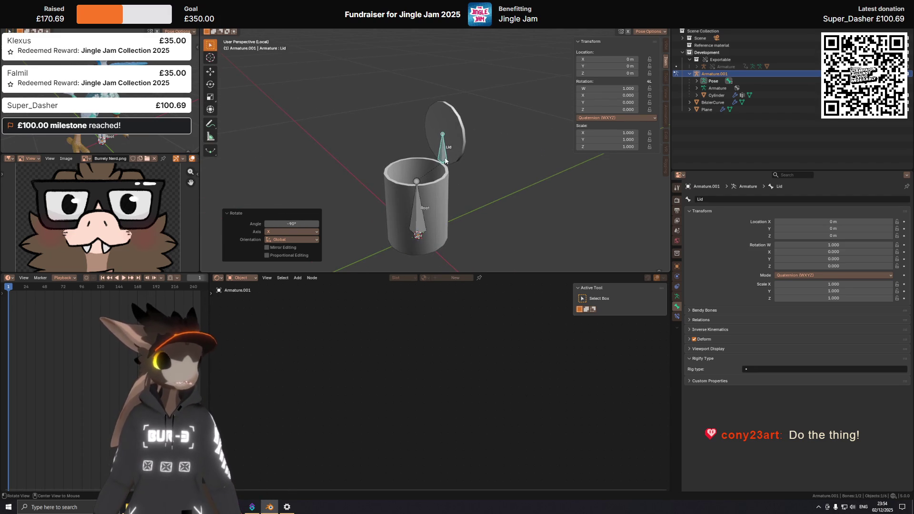
pyautogui.scroll(5, 398, 184)
pyautogui.keyDown('shift'); pyautogui.moveTo(402, 179); pyautogui.dragTo(418, 199, button='middle'); pyautogui.keyUp('shift')
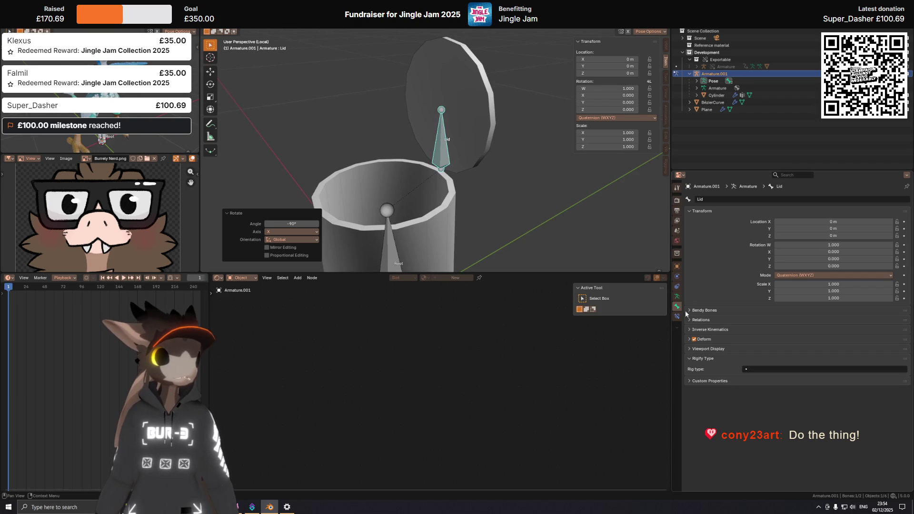
pyautogui.click(677, 315)
pyautogui.click(793, 199)
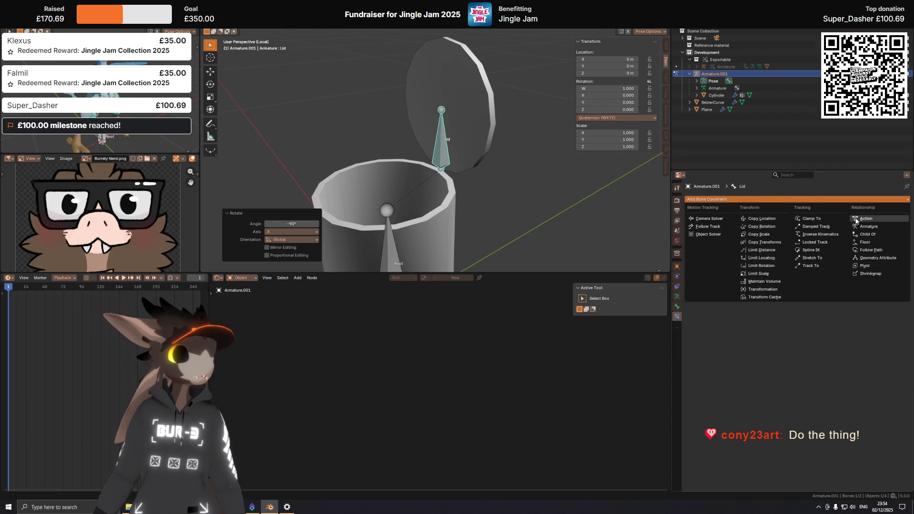
# Add a Limit Rotation constraint with Y and Z limits enabled, and test-rotate the lid.
pyautogui.click(765, 266)
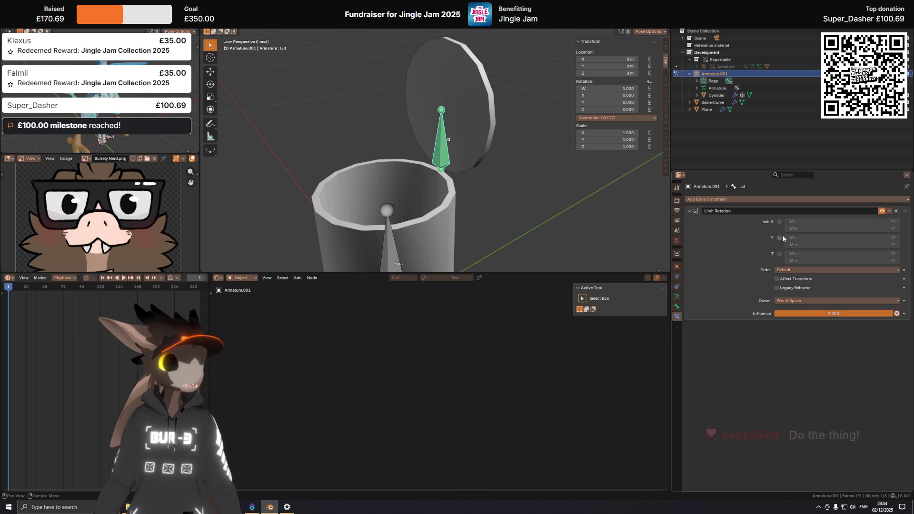
pyautogui.moveTo(780, 237); pyautogui.dragTo(781, 255)
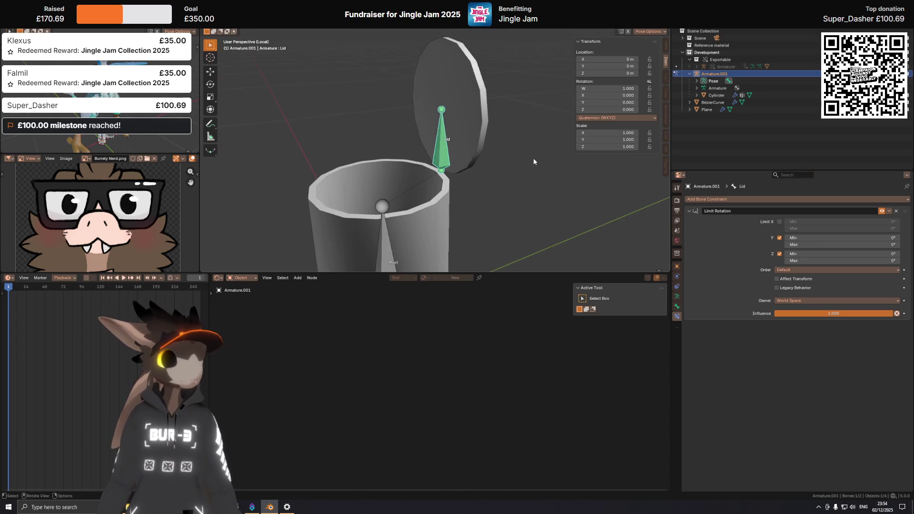
pyautogui.press('r')
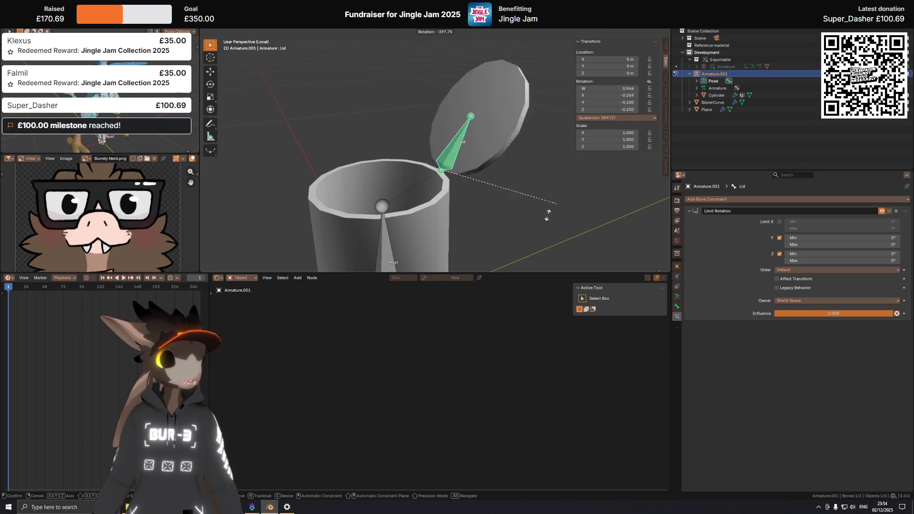
pyautogui.press('Escape')
pyautogui.press('r')
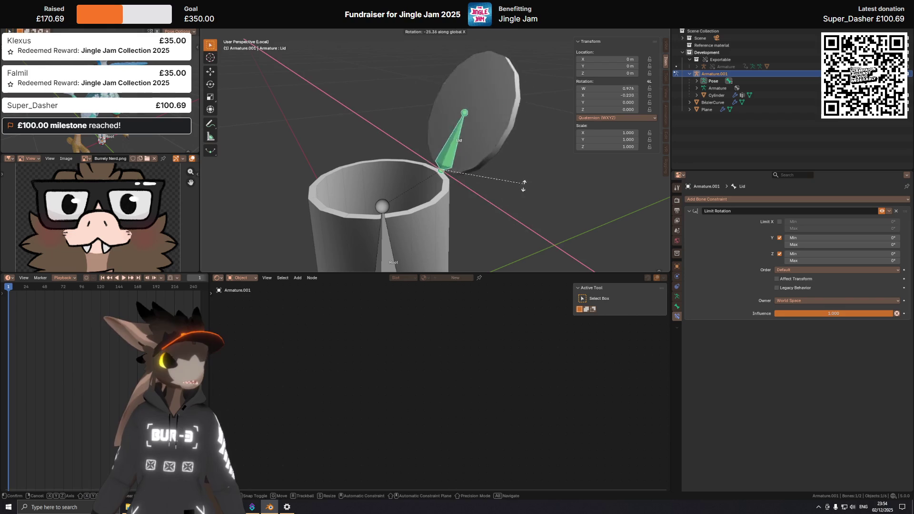
pyautogui.press('x')
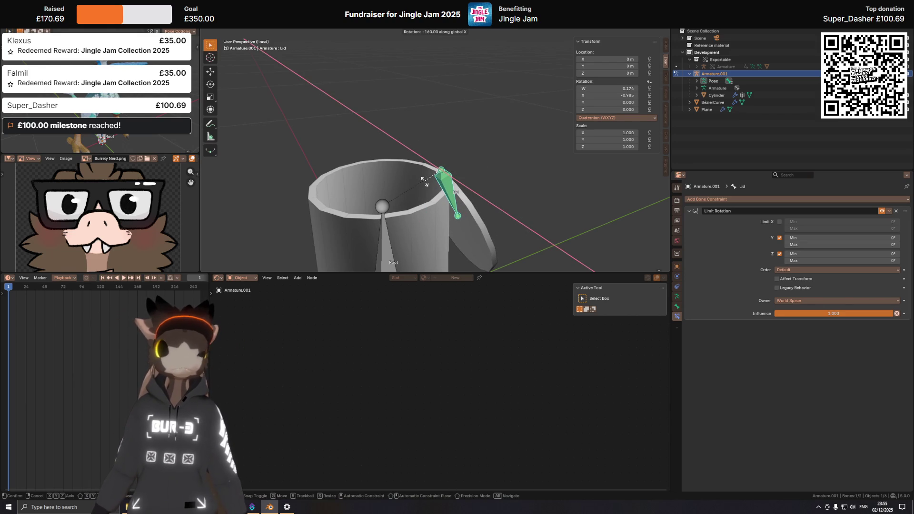
pyautogui.press('Escape')
# Limit X rotation from -160° to 90° in Local Space.
pyautogui.click(780, 222)
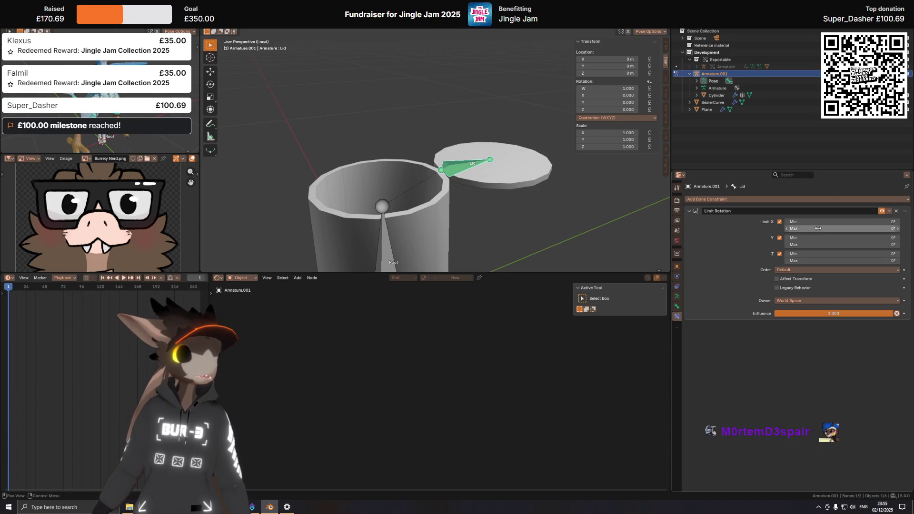
pyautogui.moveTo(819, 222)
pyautogui.mouseDown()
pyautogui.moveTo(834, 229)
pyautogui.moveTo(818, 228)
pyautogui.mouseUp()
pyautogui.click(800, 300)
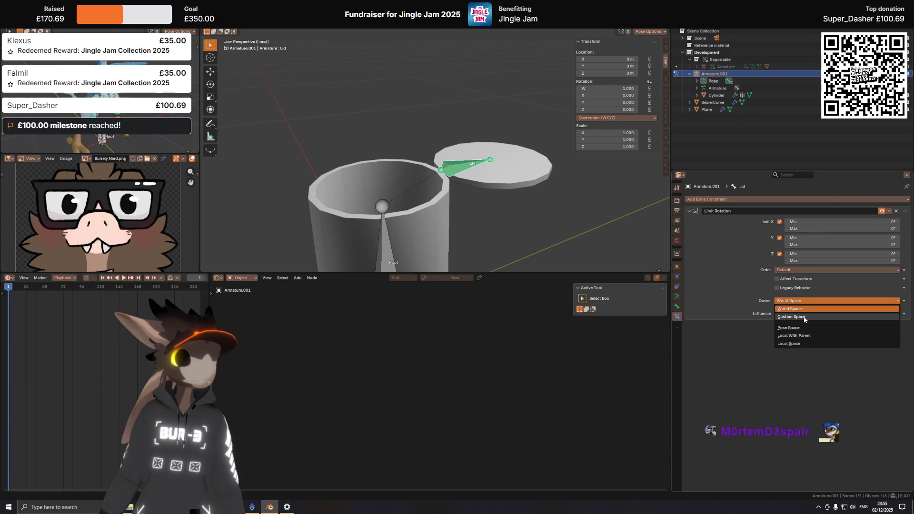
pyautogui.click(804, 343)
pyautogui.click(818, 228)
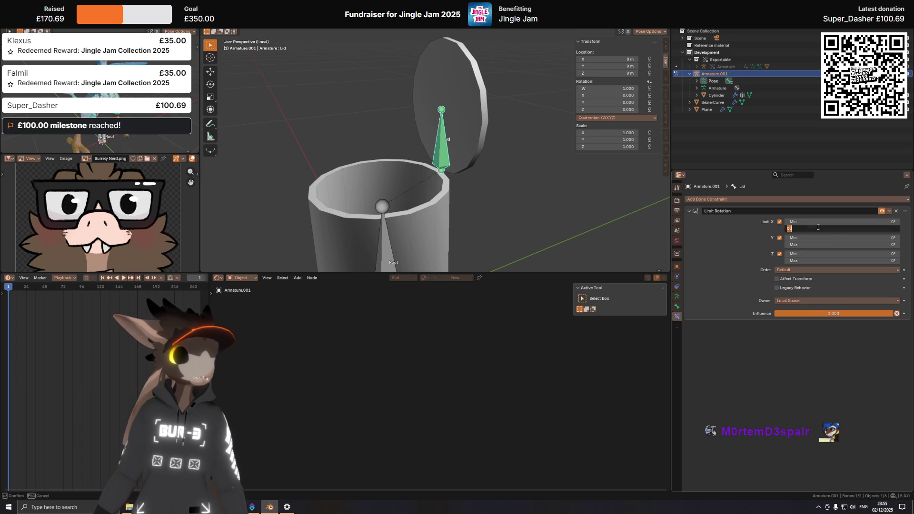
pyautogui.click(821, 221)
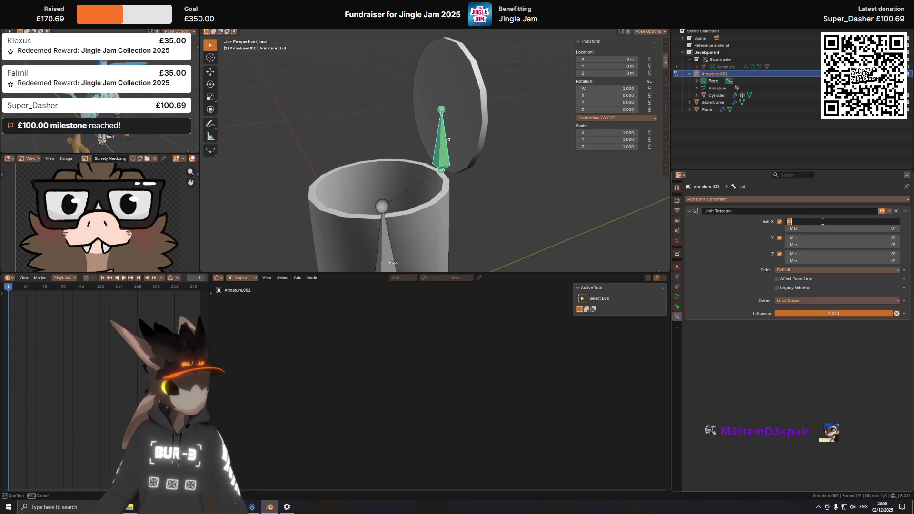
pyautogui.write('-140')
pyautogui.press('Tab')
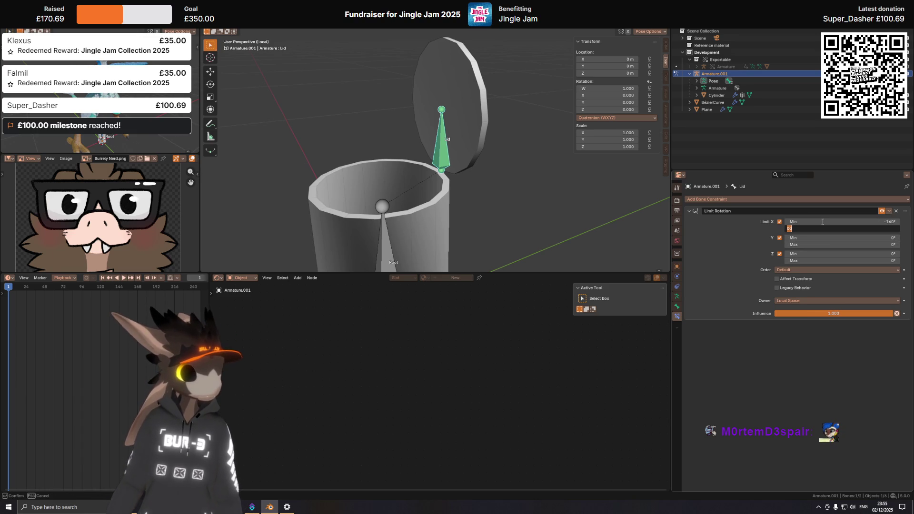
pyautogui.write('90')
pyautogui.press('Return')
# Test the limited lid rotation around X and keep the final lid pose.
pyautogui.press('r')
pyautogui.press('x')
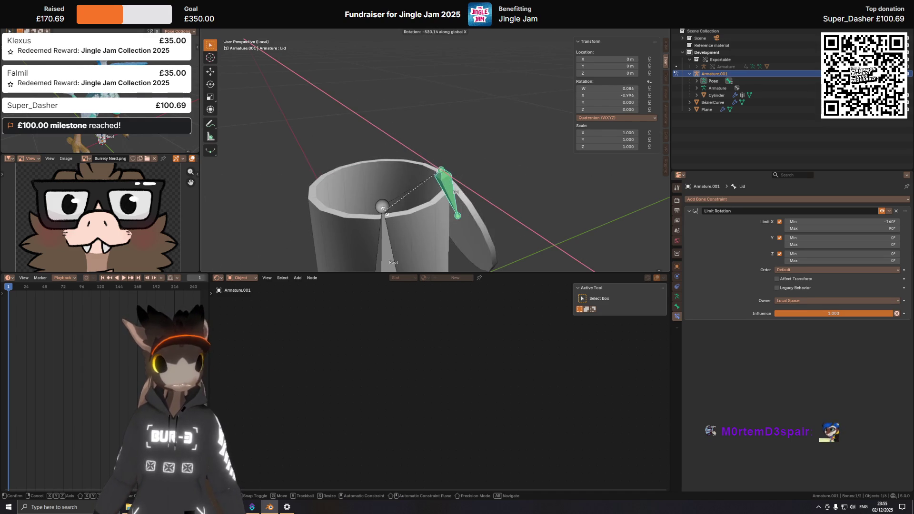
pyautogui.press('Escape')
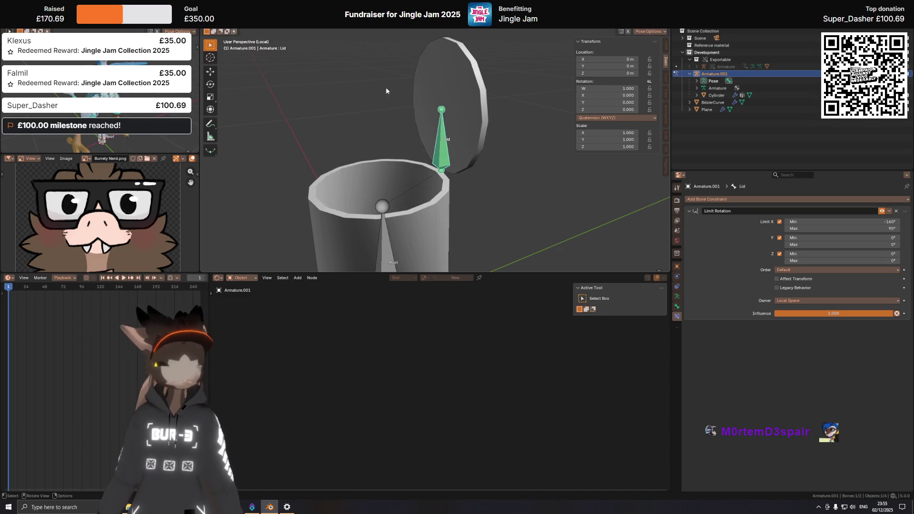
pyautogui.moveTo(386, 87)
pyautogui.mouseDown(button='middle')
pyautogui.moveTo(417, 147)
pyautogui.moveTo(404, 174)
pyautogui.moveTo(450, 181)
pyautogui.moveTo(443, 176)
pyautogui.mouseUp(button='middle')
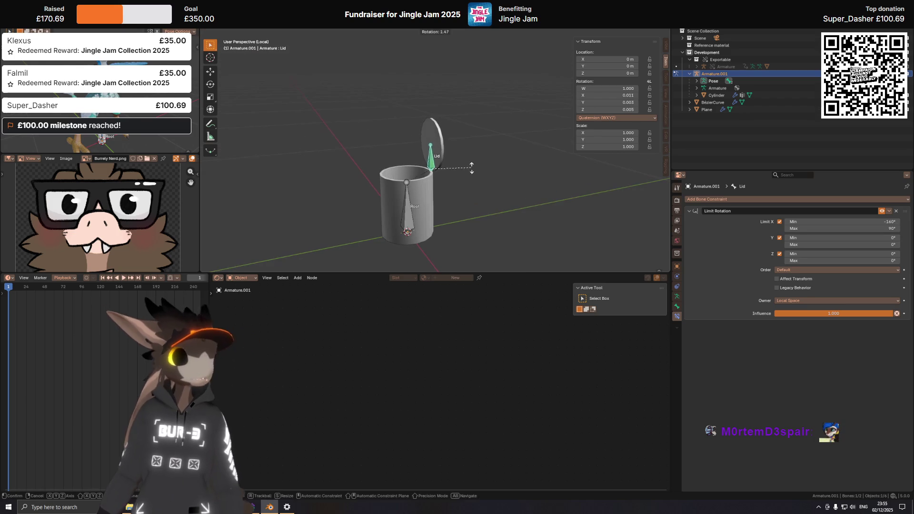
pyautogui.press('r')
pyautogui.press('x')
pyautogui.click(411, 120)
# Inspect the lid without overlays, then make Root active and return to Object Mode.
pyautogui.hotkey('shift', 'alt', 'z')
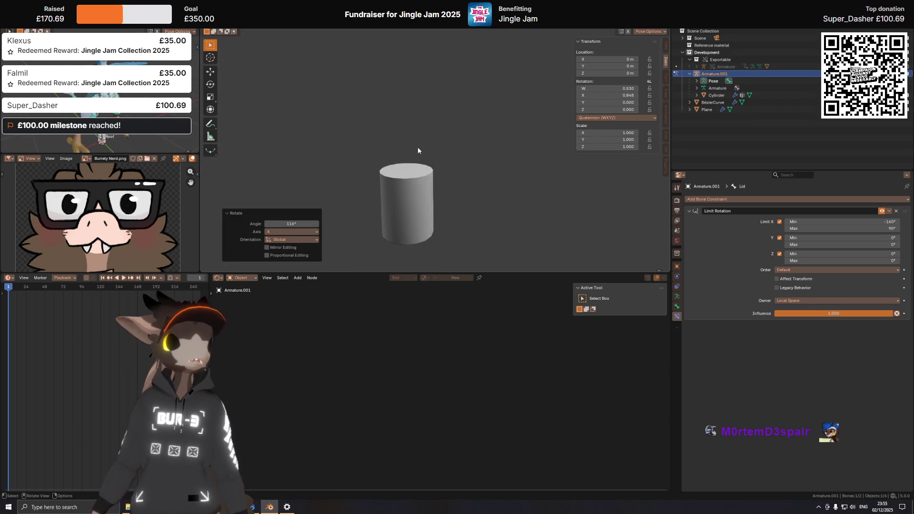
pyautogui.moveTo(418, 146)
pyautogui.mouseDown(button='middle')
pyautogui.moveTo(460, 133)
pyautogui.moveTo(435, 213)
pyautogui.mouseUp(button='middle')
pyautogui.hotkey('shift', 'alt', 'z')
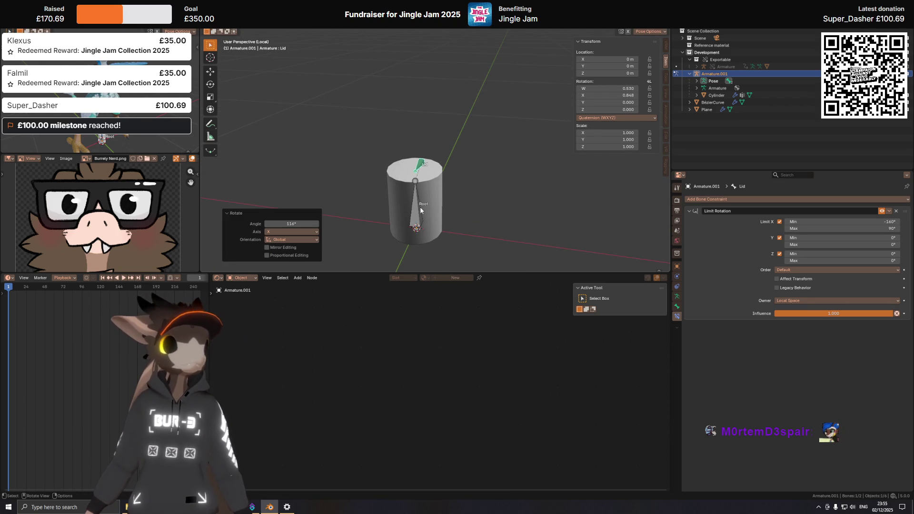
pyautogui.click(420, 209)
pyautogui.hotkey('ctrl', 'Tab')
pyautogui.moveTo(509, 210)
pyautogui.mouseDown(button='middle')
pyautogui.moveTo(428, 185)
pyautogui.moveTo(488, 149)
pyautogui.moveTo(420, 194)
pyautogui.mouseUp(button='middle')
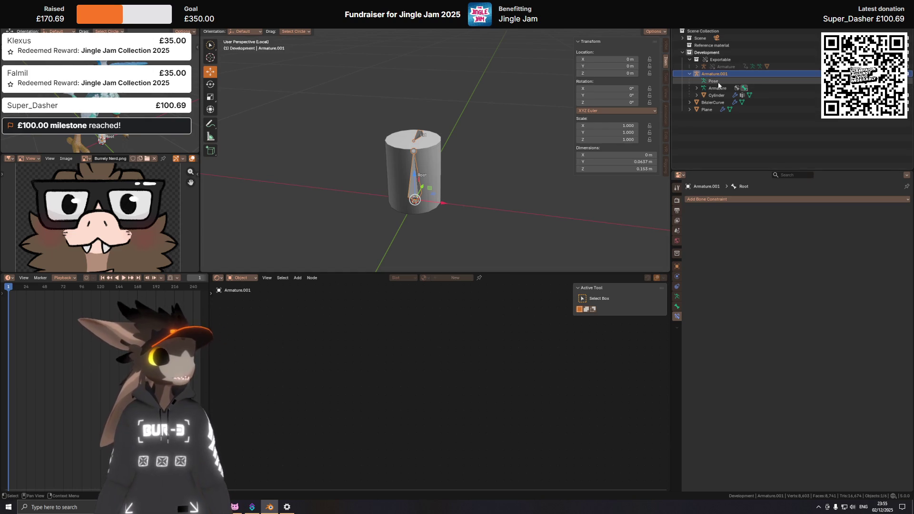
# Rename the Armature.001 object to 'Can'.
pyautogui.press('Down')
pyautogui.press('Down')
pyautogui.press('Down')
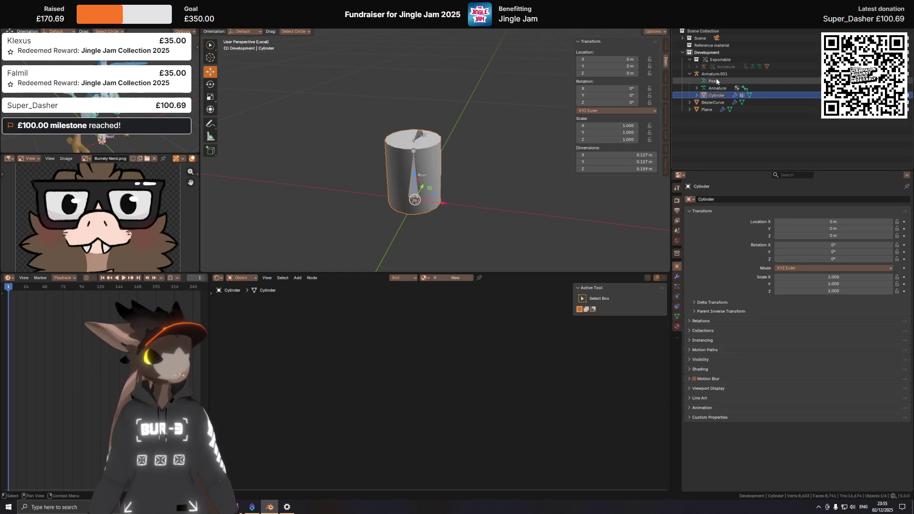
pyautogui.moveTo(530, 148); pyautogui.dragTo(454, 165, button='middle')
pyautogui.scroll(3, 418, 145)
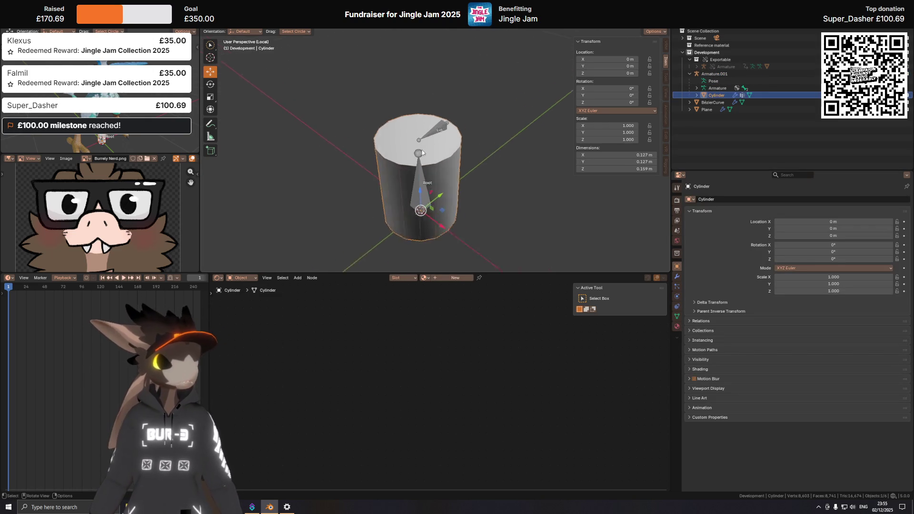
pyautogui.click(733, 74)
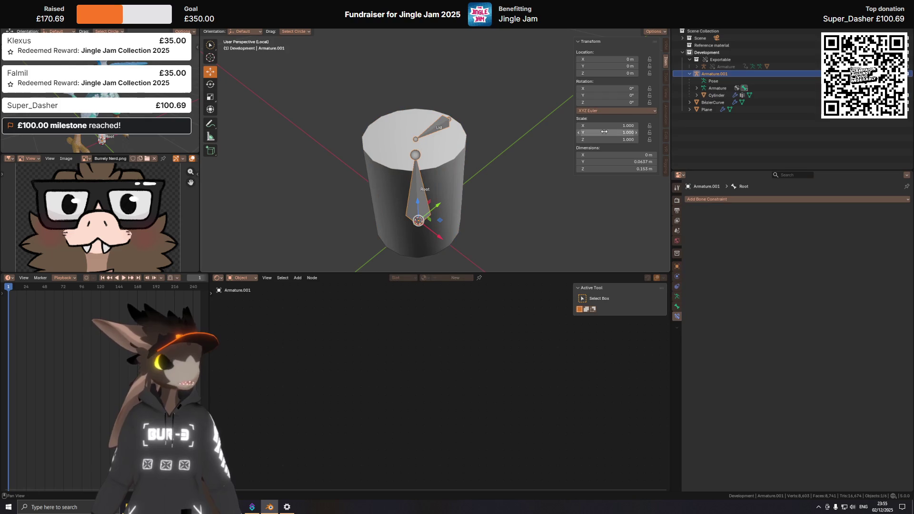
pyautogui.moveTo(548, 112)
pyautogui.mouseDown(button='middle')
pyautogui.moveTo(423, 114)
pyautogui.moveTo(443, 106)
pyautogui.moveTo(530, 110)
pyautogui.mouseUp(button='middle')
pyautogui.doubleClick(719, 74)
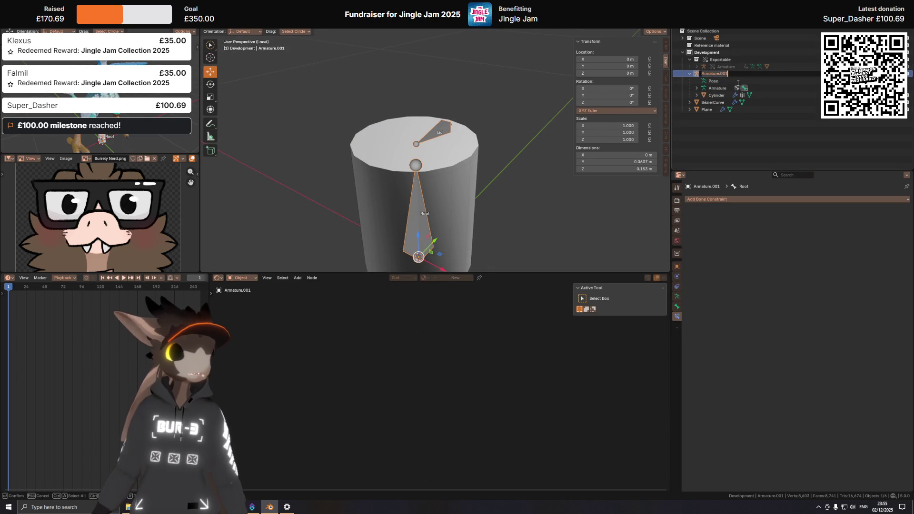
pyautogui.write('Can')
pyautogui.press('Return')
# Name the cylinder object 'Can mesh' and save the Nerd Glasses file.
pyautogui.click(717, 102)
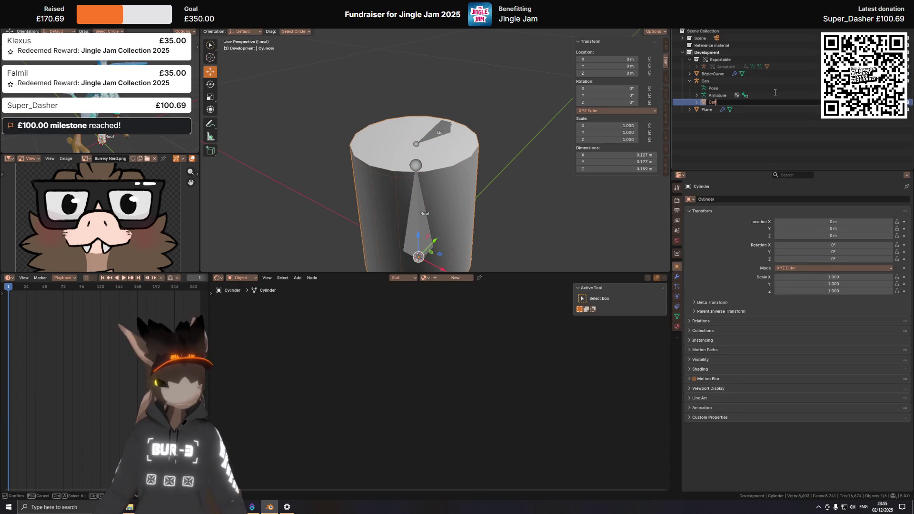
pyautogui.press('Return')
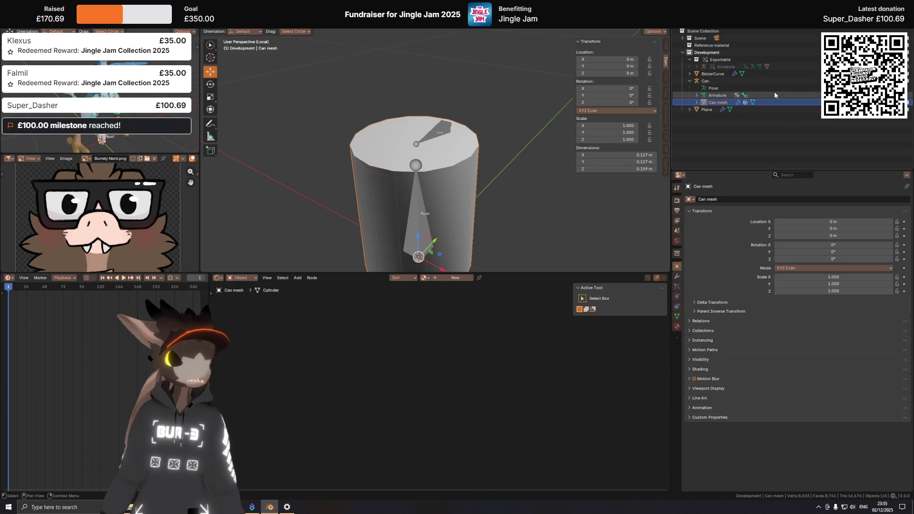
pyautogui.scroll(-3, 500, 143)
pyautogui.hotkey('ctrl', 's')
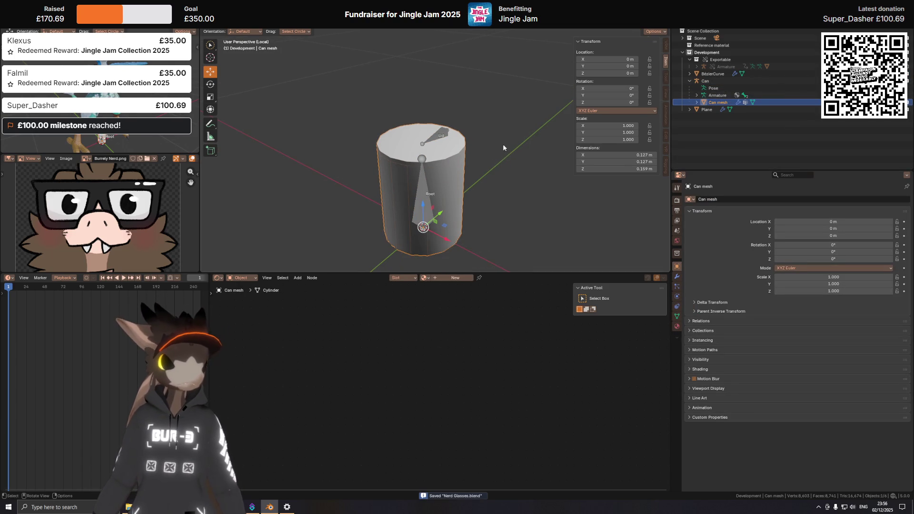
pyautogui.scroll(-2, 496, 140)
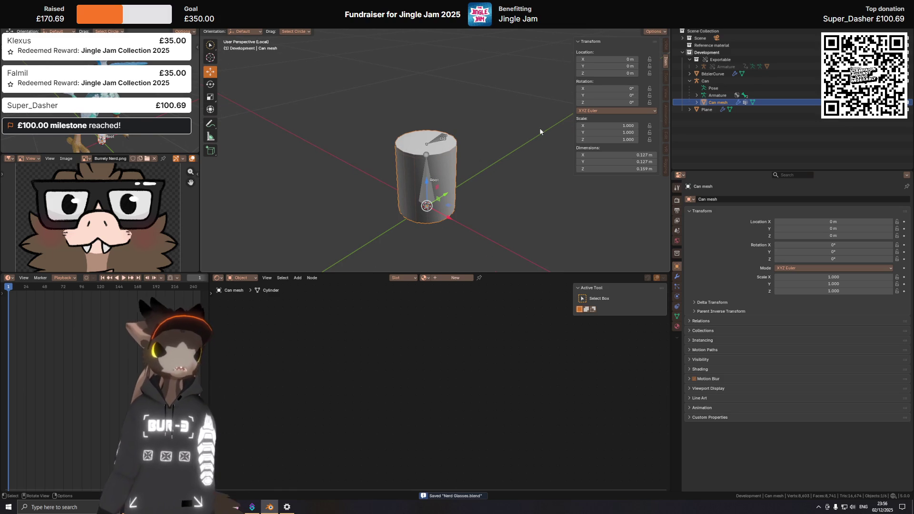
pyautogui.doubleClick(711, 101)
pyautogui.write('Body')
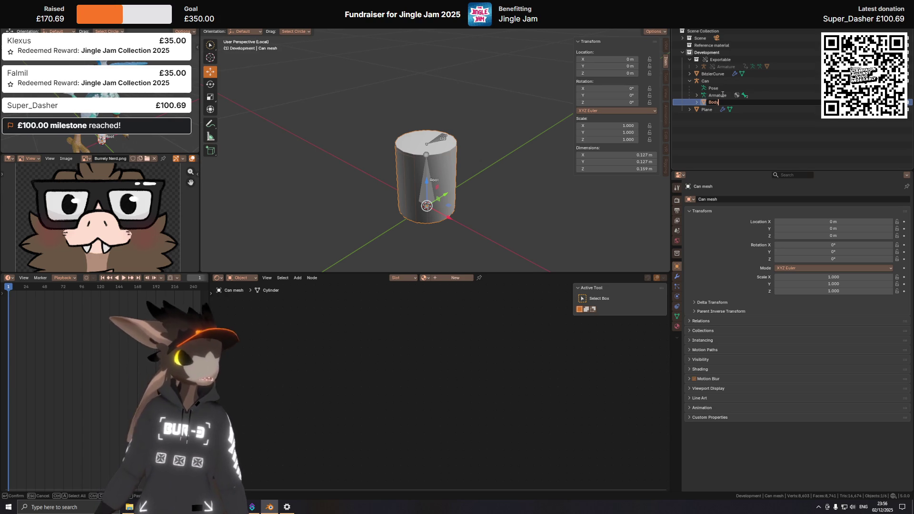
pyautogui.press('Escape')
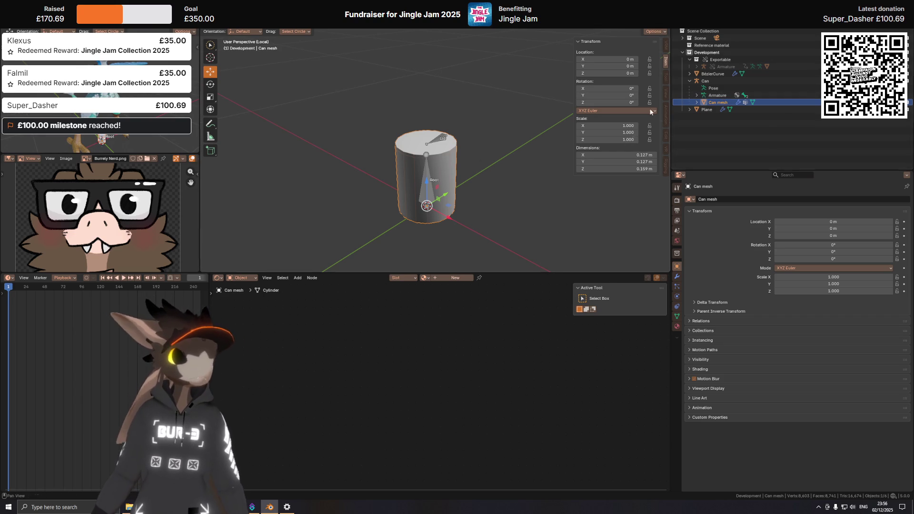
pyautogui.moveTo(464, 162)
pyautogui.mouseDown(button='middle')
pyautogui.moveTo(491, 135)
pyautogui.moveTo(435, 135)
pyautogui.mouseUp(button='middle')
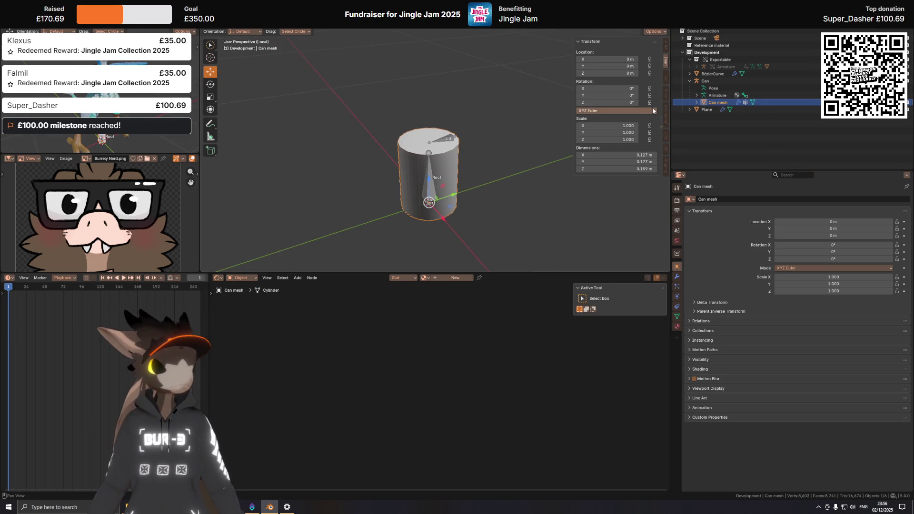
# In Pose Mode, rotate the Lid bone around X so the lid swings open.
pyautogui.click(677, 316)
pyautogui.click(431, 181)
pyautogui.hotkey('ctrl', 'Tab')
pyautogui.scroll(-2, 509, 118)
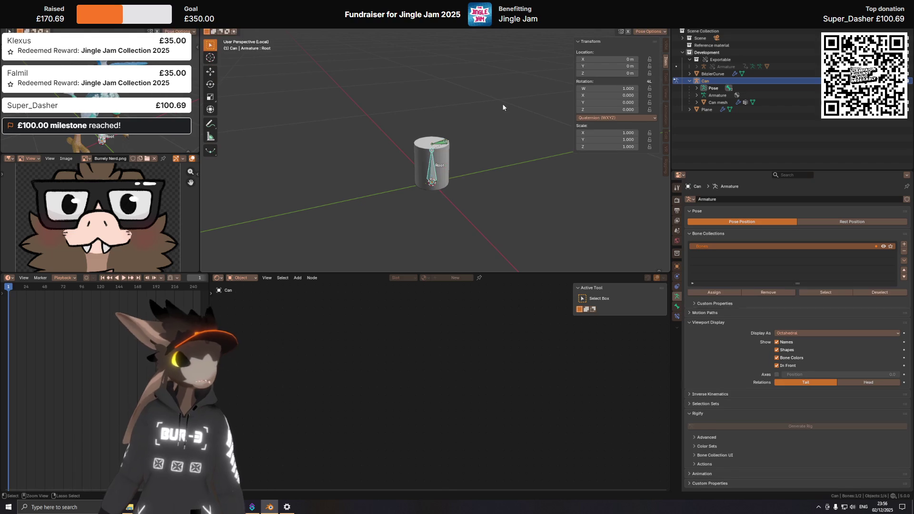
pyautogui.click(447, 145)
pyautogui.press('r')
pyautogui.press('x')
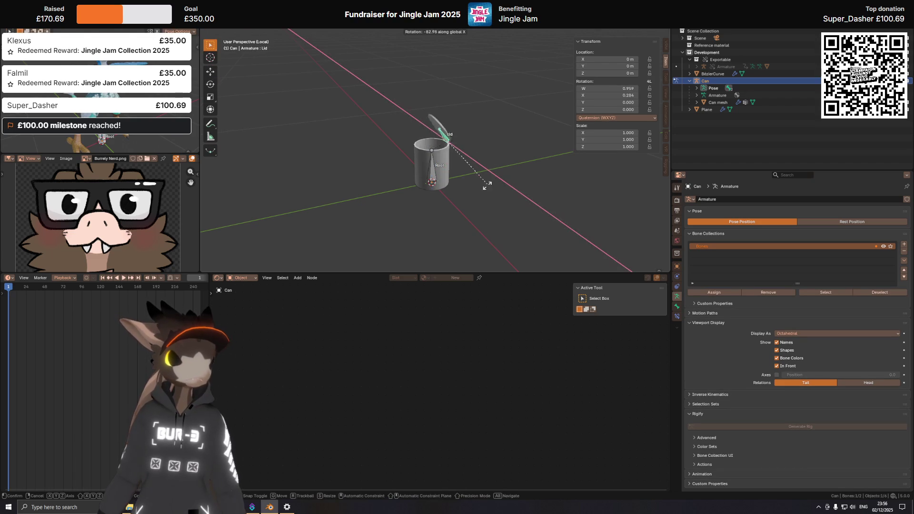
pyautogui.click(435, 85)
# Hide overlays and zoom out to show the can beside the character's feet.
pyautogui.hotkey('shift', 'alt', 'z')
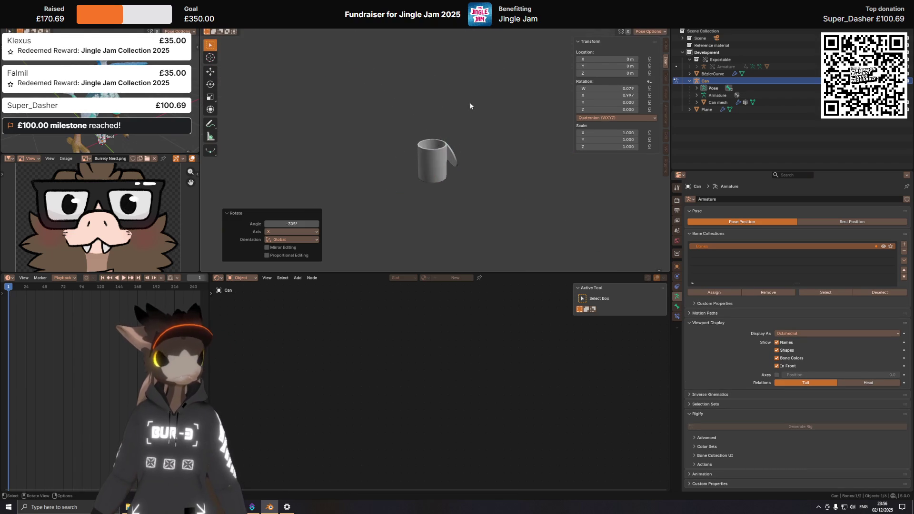
pyautogui.scroll(-3, 508, 187)
pyautogui.scroll(2, 487, 142)
pyautogui.press('KP_Divide')
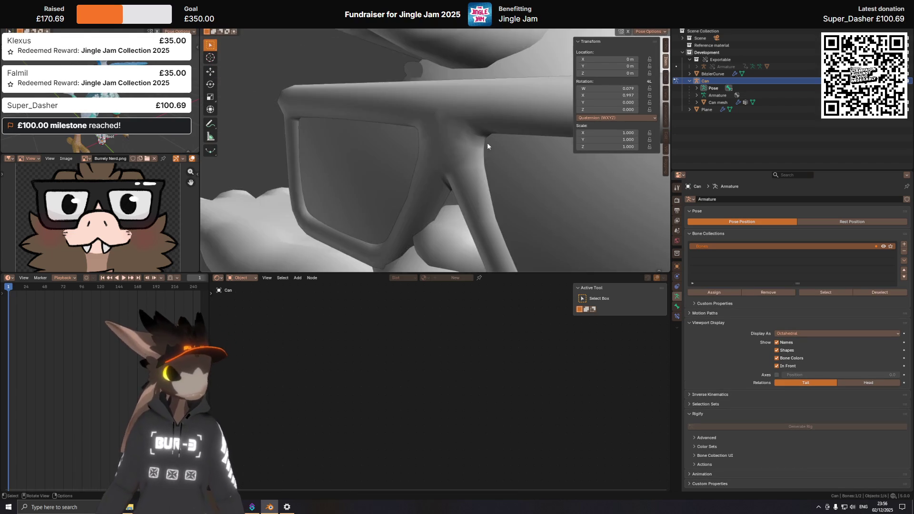
pyautogui.scroll(-6, 487, 142)
pyautogui.scroll(2, 474, 191)
pyautogui.moveTo(474, 191)
pyautogui.mouseDown(button='middle')
pyautogui.moveTo(465, 139)
pyautogui.moveTo(474, 153)
pyautogui.mouseUp(button='middle')
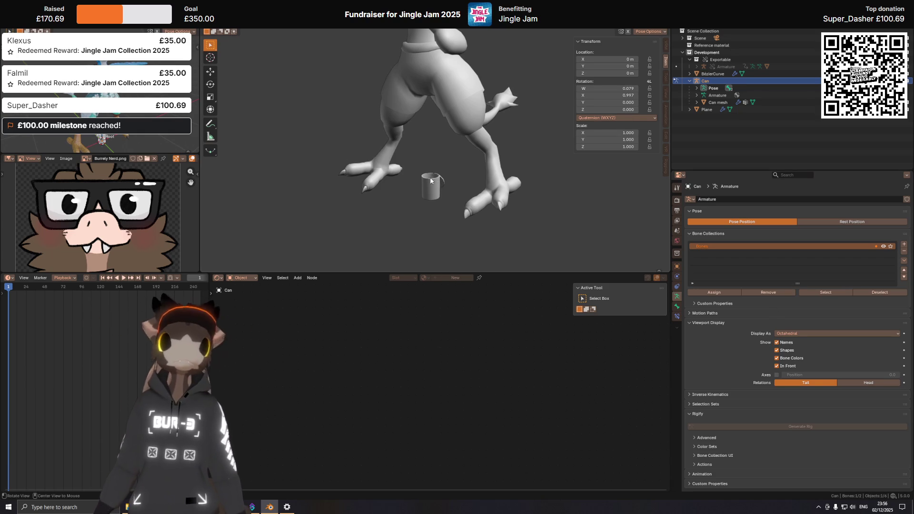
# Back in Object Mode, delete the Can collection with its whole hierarchy.
pyautogui.scroll(4, 431, 180)
pyautogui.hotkey('ctrl', 'Tab')
pyautogui.click(444, 164)
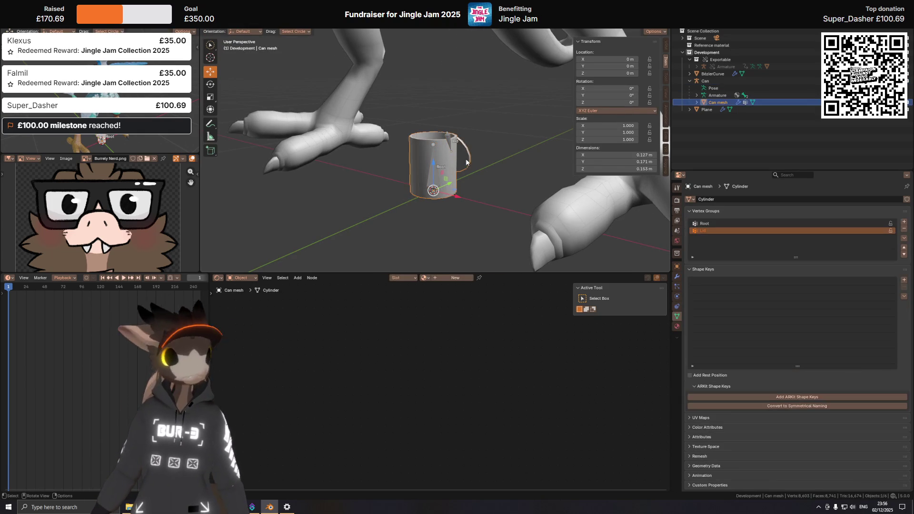
pyautogui.click(705, 81)
pyautogui.rightClick(712, 81)
pyautogui.click(712, 92)
pyautogui.scroll(-4, 371, 144)
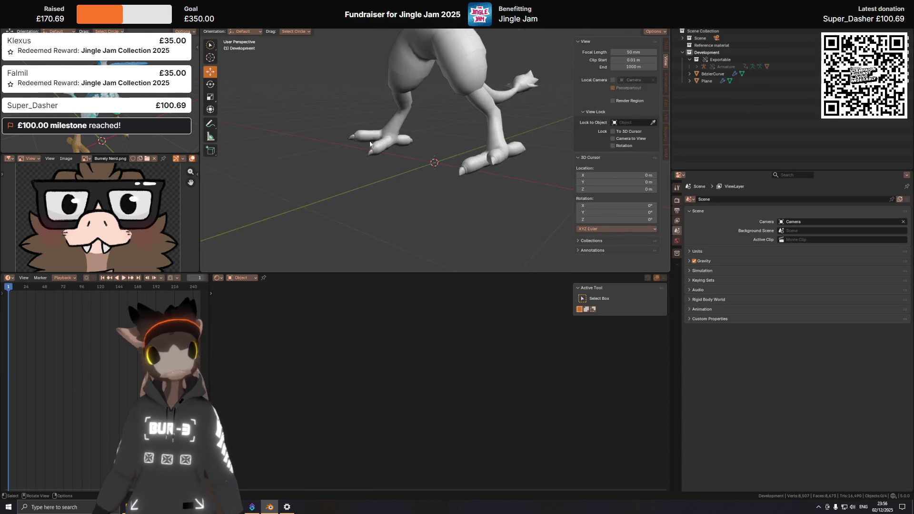
pyautogui.scroll(-4, 385, 92)
# Hide the sidebar and frame the view on the character's glasses.
pyautogui.keyDown('shift'); pyautogui.moveTo(445, 73); pyautogui.dragTo(428, 131, button='middle'); pyautogui.keyUp('shift')
pyautogui.scroll(8, 426, 123)
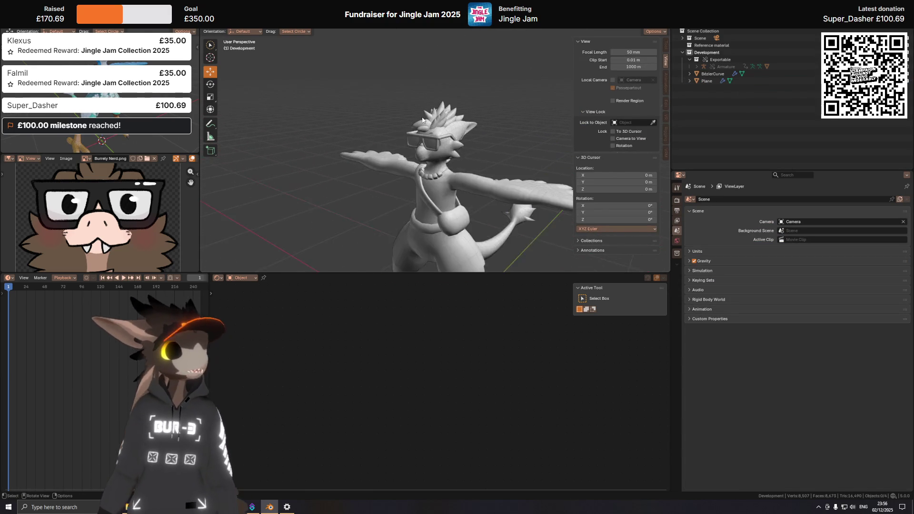
pyautogui.scroll(4, 433, 132)
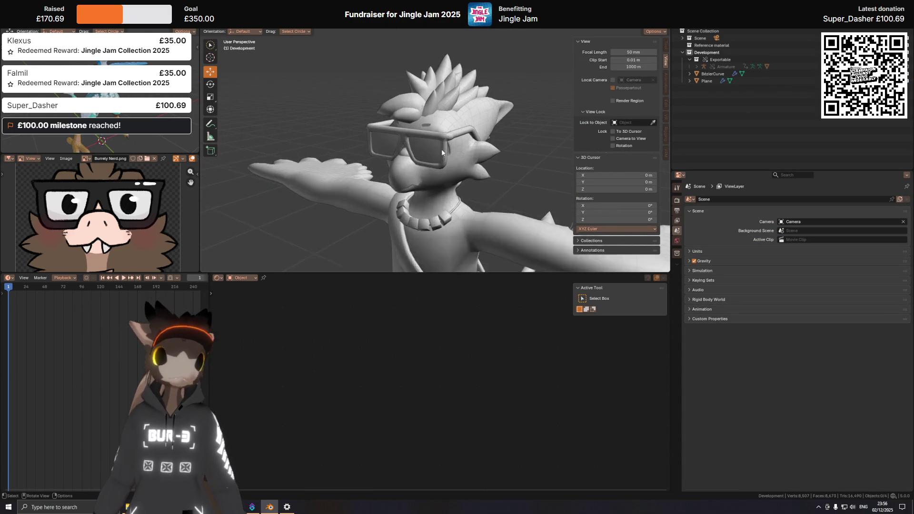
pyautogui.press('n')
pyautogui.moveTo(436, 155)
pyautogui.mouseDown(button='middle')
pyautogui.moveTo(519, 147)
pyautogui.moveTo(437, 155)
pyautogui.mouseUp(button='middle')
pyautogui.scroll(3, 467, 150)
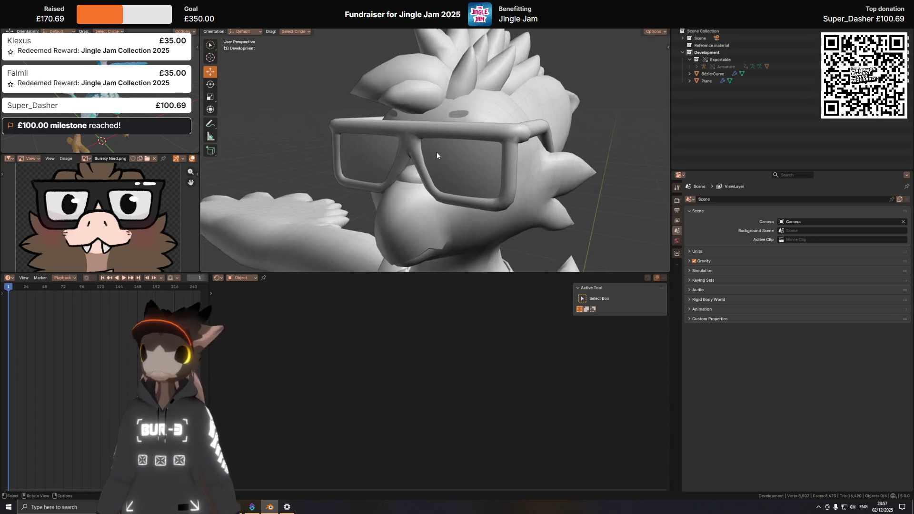
# In Material Preview, assign the Black Plastic material to the lens Plane.
pyautogui.click(471, 162)
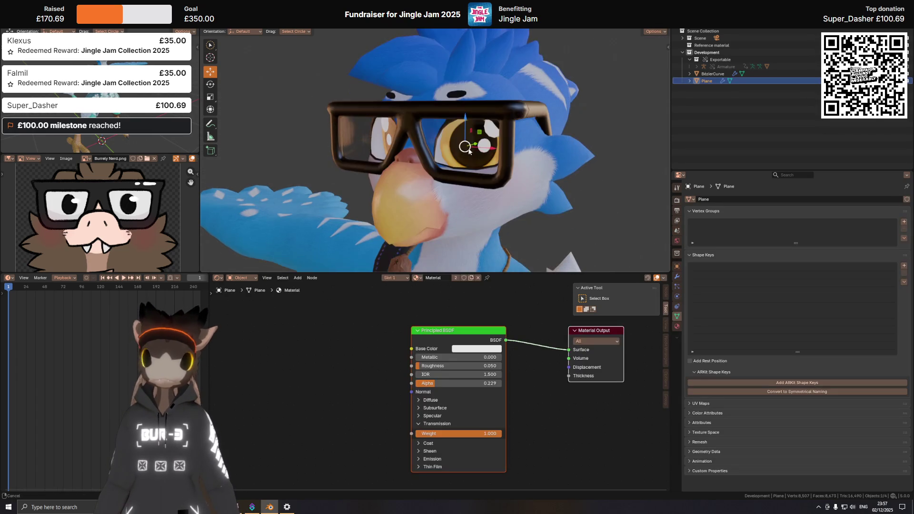
pyautogui.click(677, 327)
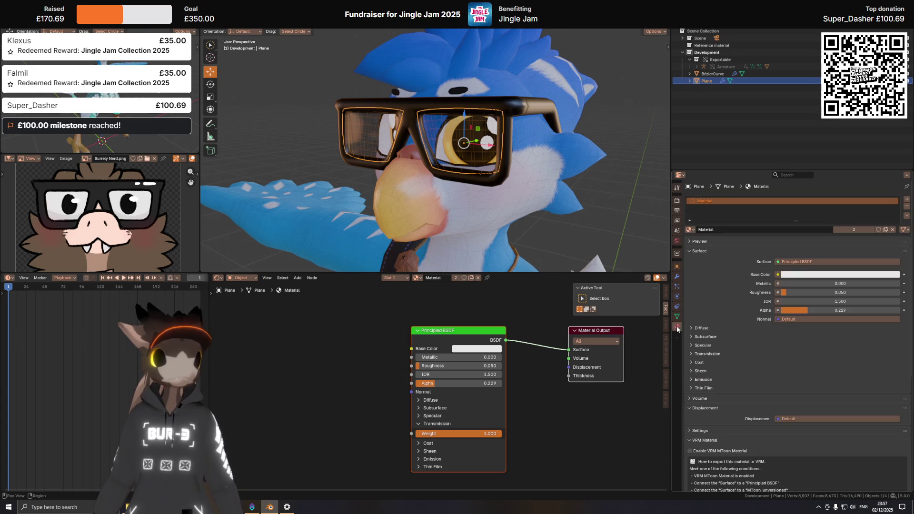
pyautogui.click(689, 230)
pyautogui.click(714, 245)
pyautogui.scroll(-4, 459, 173)
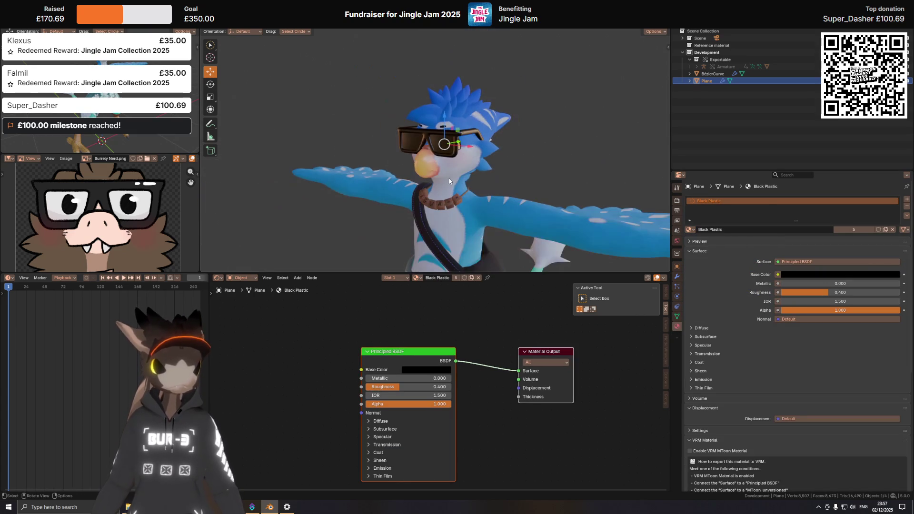
pyautogui.moveTo(449, 181)
pyautogui.mouseDown(button='middle')
pyautogui.moveTo(544, 153)
pyautogui.moveTo(470, 143)
pyautogui.moveTo(487, 147)
pyautogui.mouseUp(button='middle')
# Deselect the glasses and orbit around the avatar to inspect the dark lenses.
pyautogui.click(543, 150)
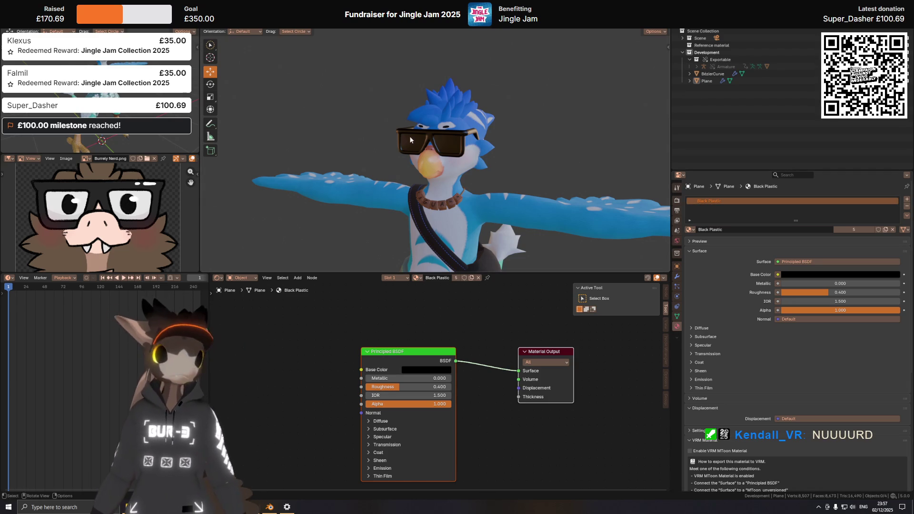
pyautogui.moveTo(410, 140)
pyautogui.mouseDown(button='middle')
pyautogui.moveTo(393, 131)
pyautogui.moveTo(416, 126)
pyautogui.moveTo(455, 167)
pyautogui.mouseUp(button='middle')
pyautogui.hotkey('shift', 'alt', 'z')
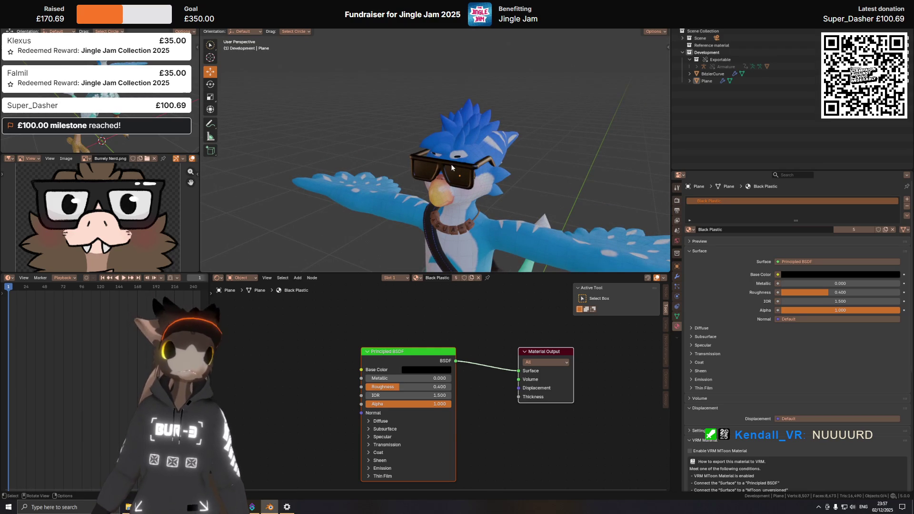
pyautogui.scroll(5, 441, 173)
pyautogui.moveTo(442, 173)
pyautogui.mouseDown(button='middle')
pyautogui.moveTo(447, 164)
pyautogui.moveTo(454, 179)
pyautogui.moveTo(470, 170)
pyautogui.moveTo(482, 181)
pyautogui.mouseUp(button='middle')
pyautogui.hotkey('shift', 'alt', 'z')
pyautogui.scroll(-6, 482, 181)
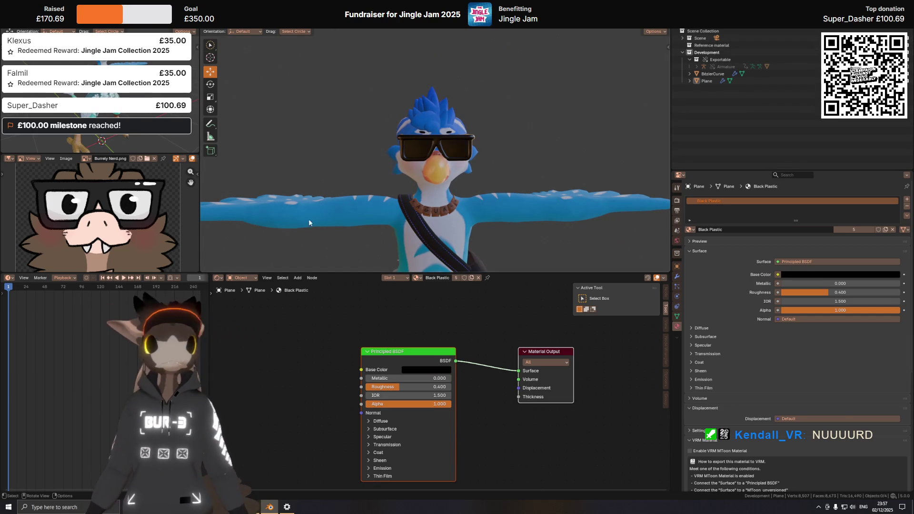
pyautogui.moveTo(308, 218)
pyautogui.mouseDown(button='middle')
pyautogui.moveTo(532, 175)
pyautogui.moveTo(513, 180)
pyautogui.moveTo(491, 164)
pyautogui.moveTo(513, 180)
pyautogui.moveTo(456, 175)
pyautogui.mouseUp(button='middle')
# Undo the Black Plastic swap to restore clear lenses, then save the file.
pyautogui.click(441, 143)
pyautogui.hotkey('ctrl', 'z')
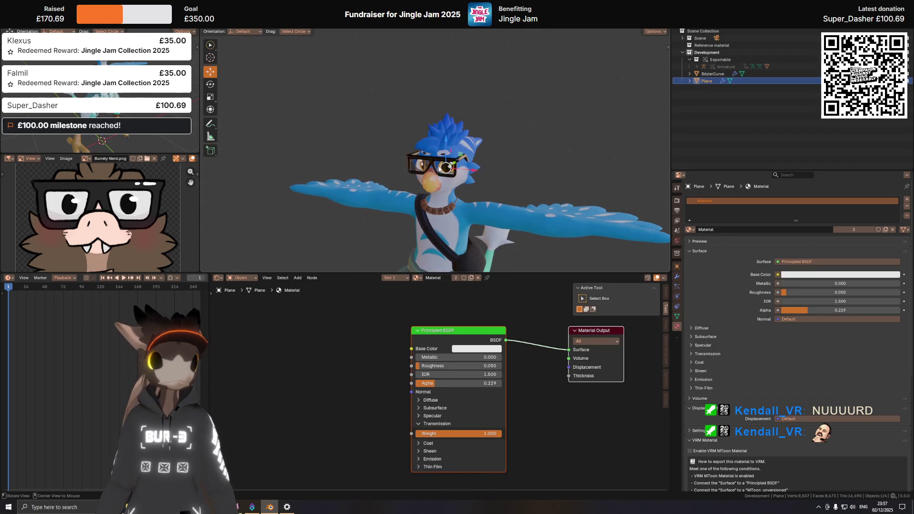
pyautogui.scroll(4, 439, 168)
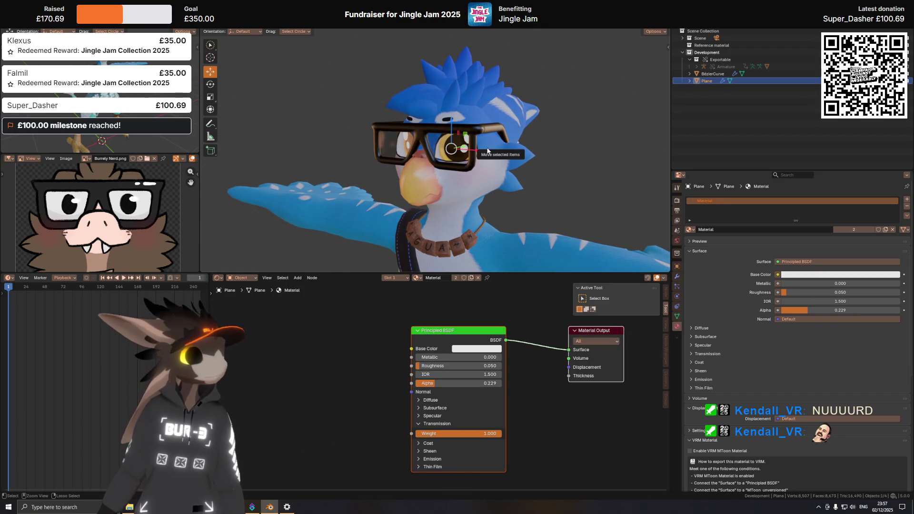
pyautogui.hotkey('ctrl', 's')
pyautogui.moveTo(502, 157); pyautogui.dragTo(458, 139, button='middle')
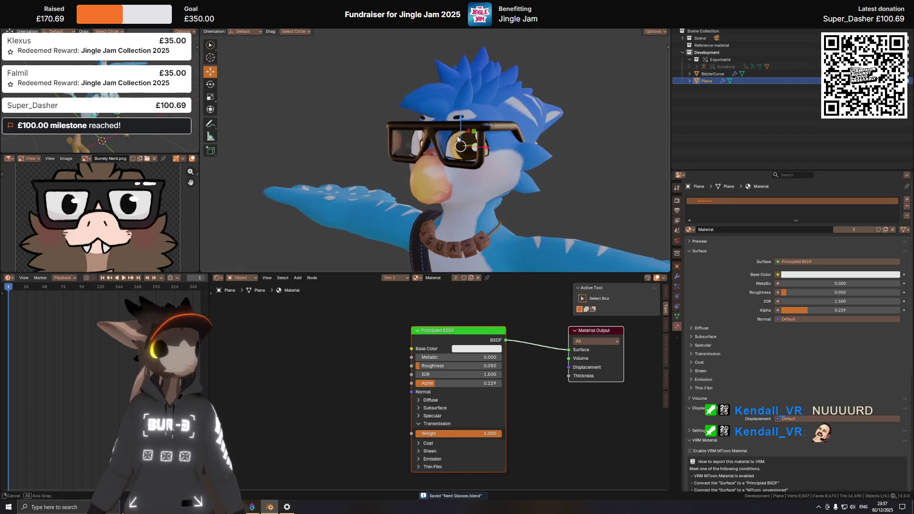
# Switch to Rendered shading and look through the scene camera.
pyautogui.press('z')
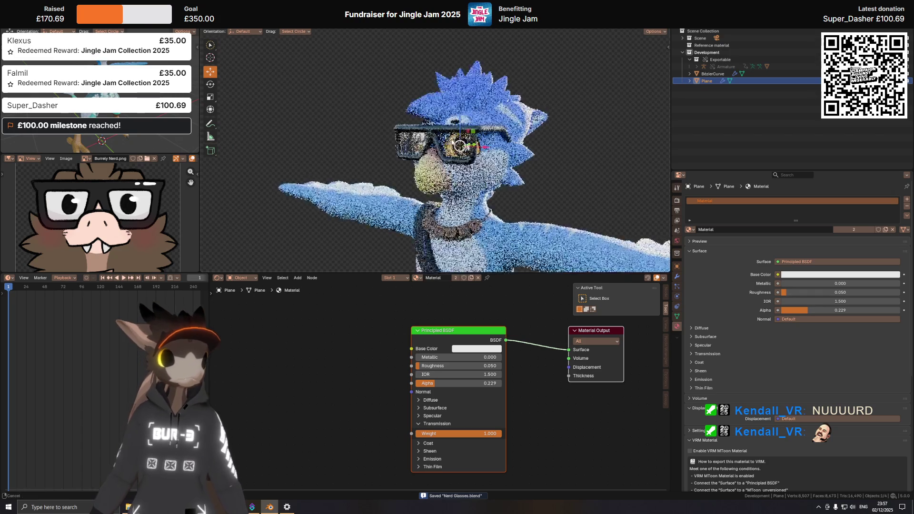
pyautogui.click(582, 89)
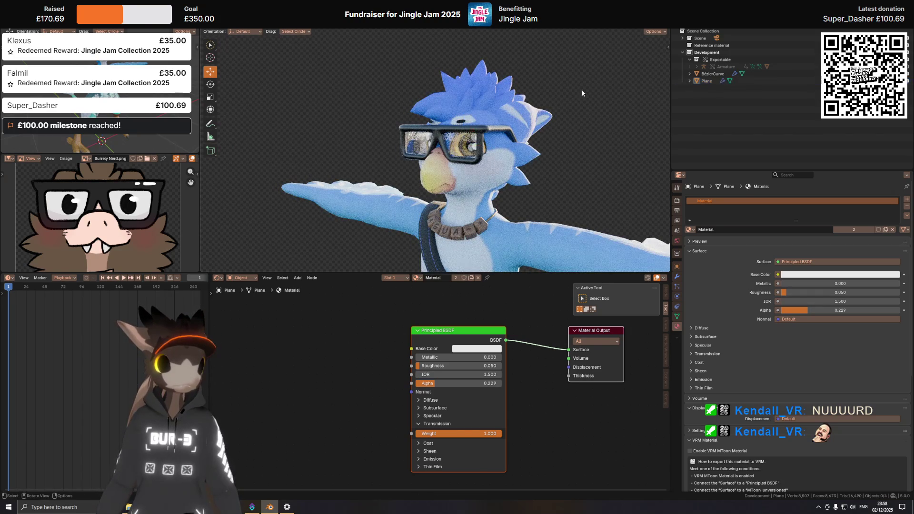
pyautogui.press('F3')
pyautogui.write('camera to view')
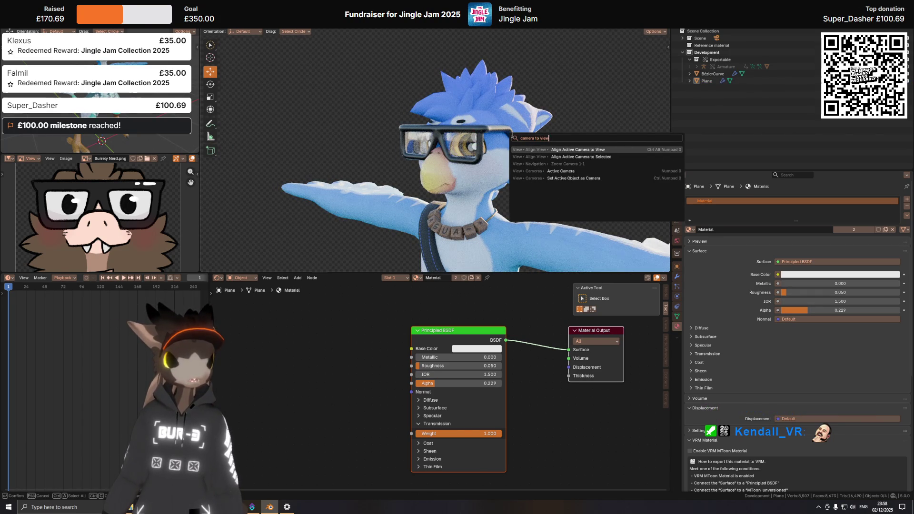
pyautogui.press('Return')
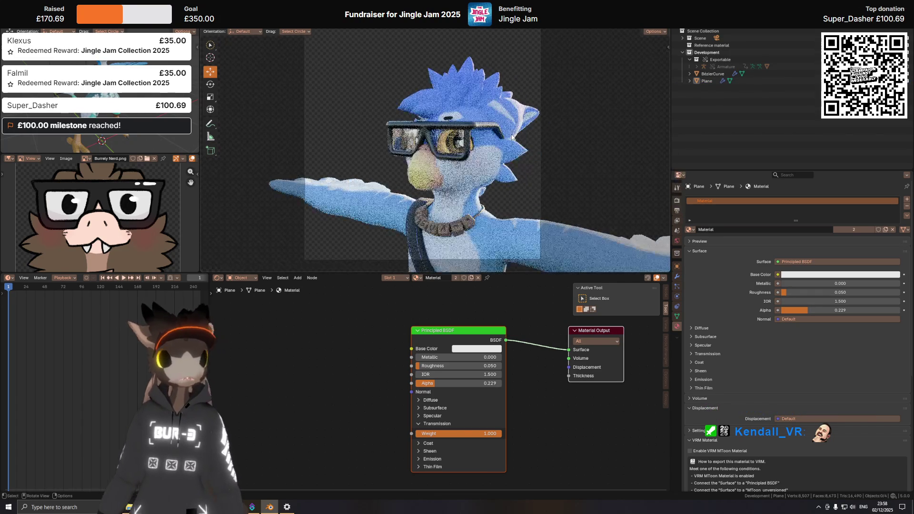